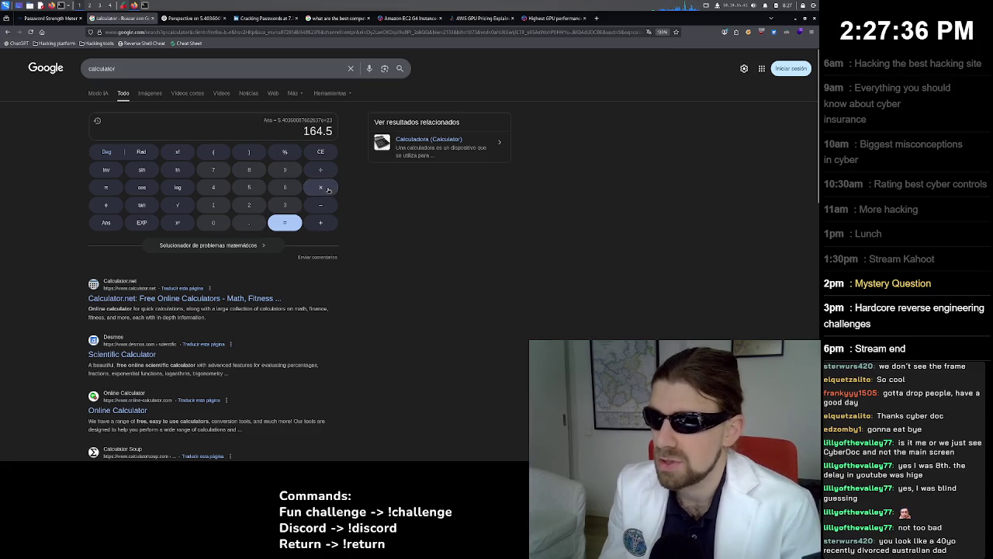
On the Google calculator, compute 164.5 × 60 × 60 to reach 592200
left_click(328, 190)
left_click(289, 192)
left_click(217, 223)
left_click(299, 226)
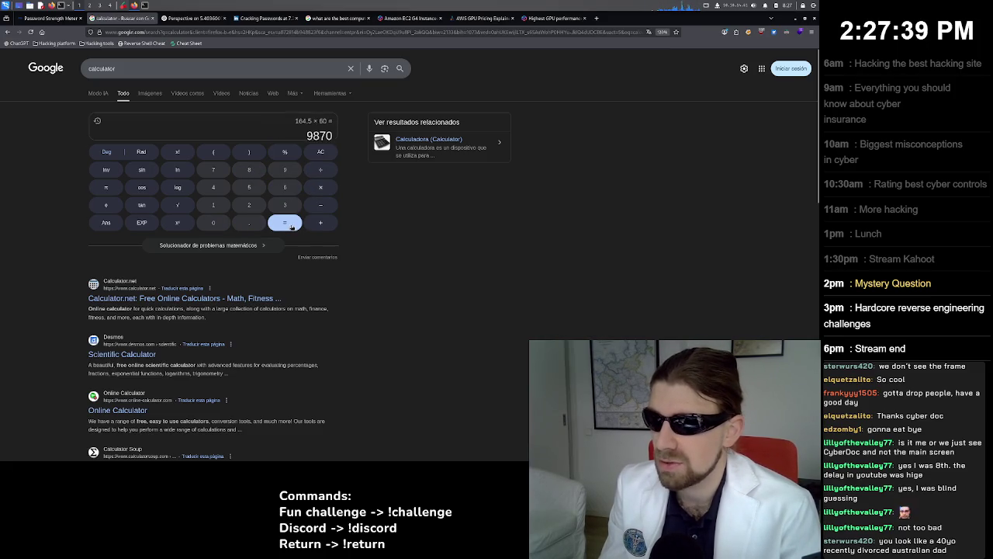
left_click(321, 189)
left_click(286, 190)
left_click(218, 224)
left_click(291, 224)
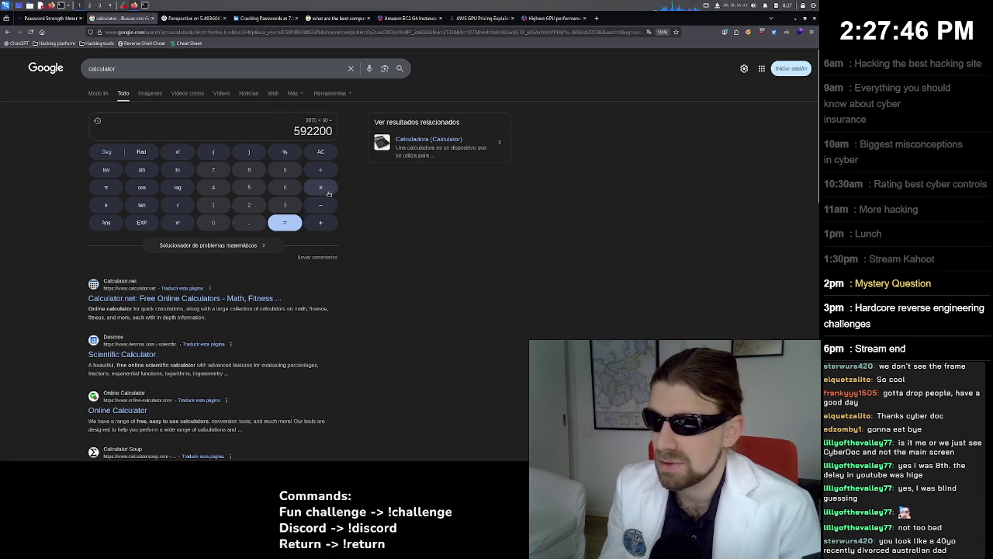
Multiply 592200 by 24 for 14212800, then bring up the ChatGPT conversation
left_click(324, 190)
left_click(249, 205)
left_click(214, 187)
left_click(284, 223)
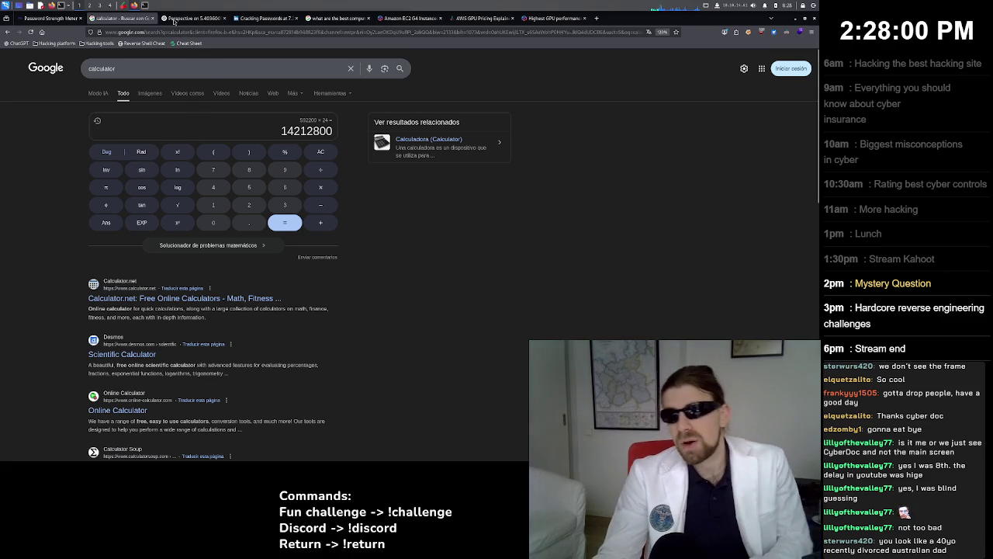
left_click(174, 20)
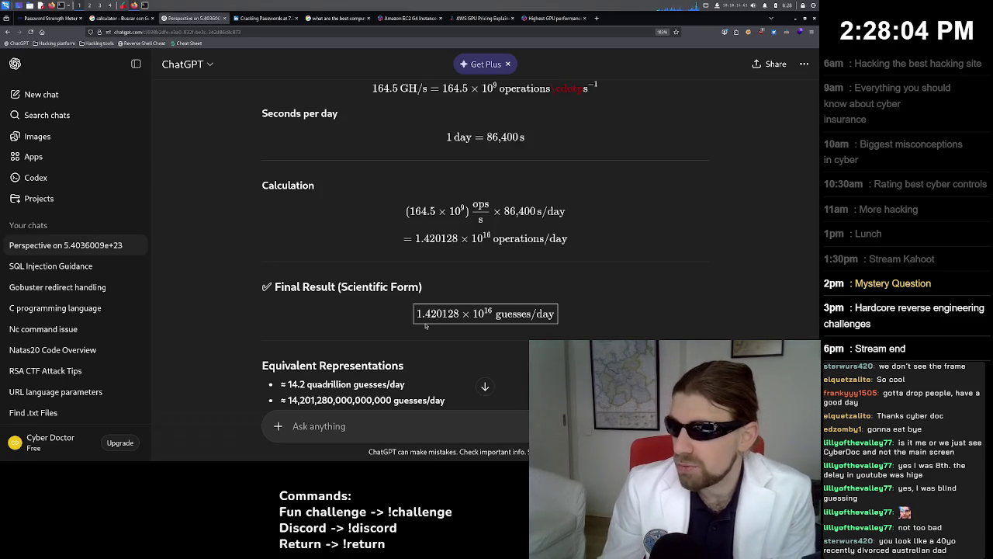
left_click(146, 6)
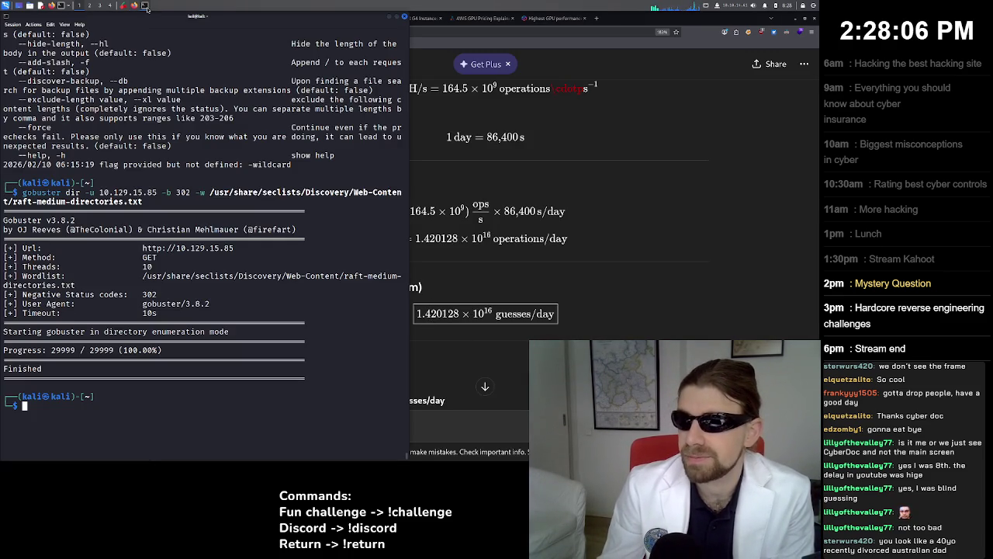
In CherryTree's Big brain note, make a blank line under the MD5 entry
left_click(123, 7)
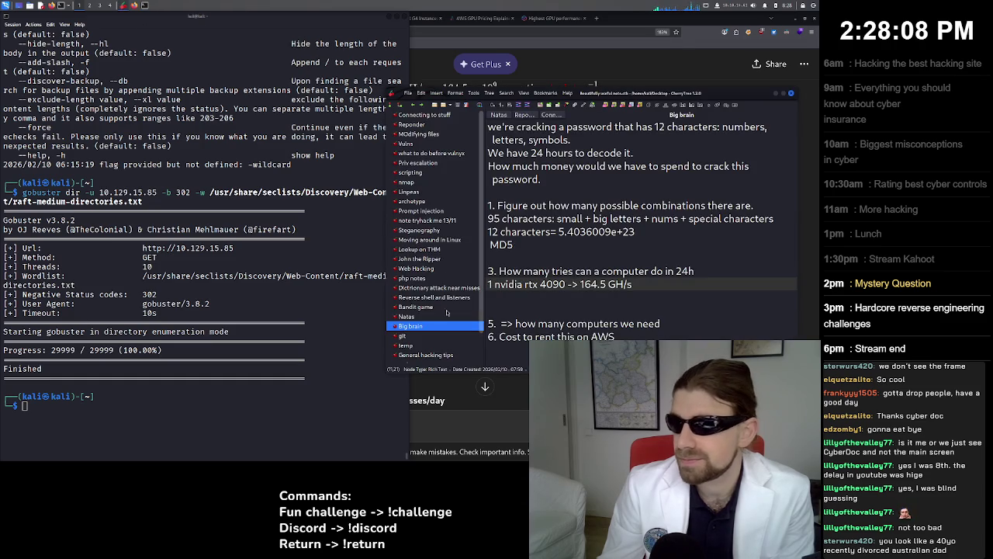
left_click(520, 244)
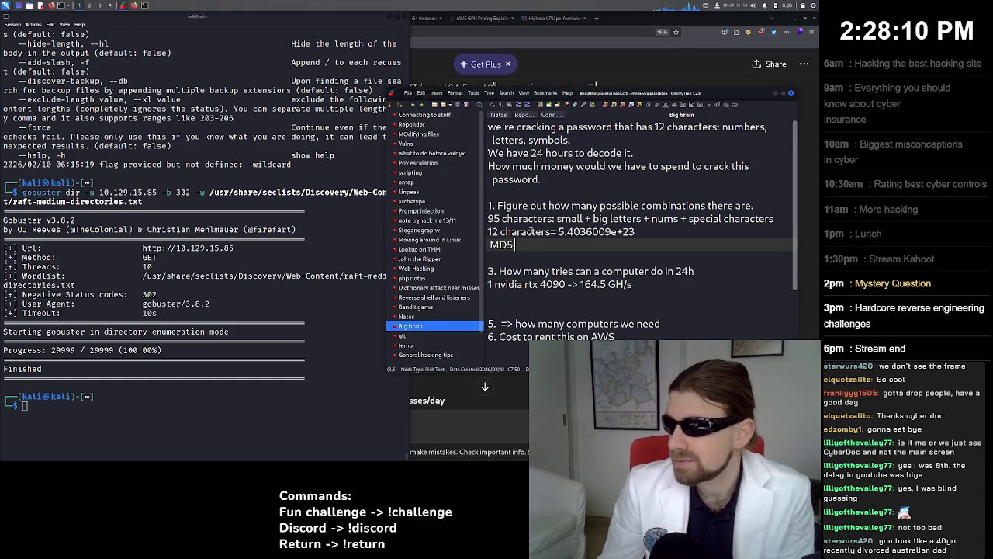
left_click(632, 232)
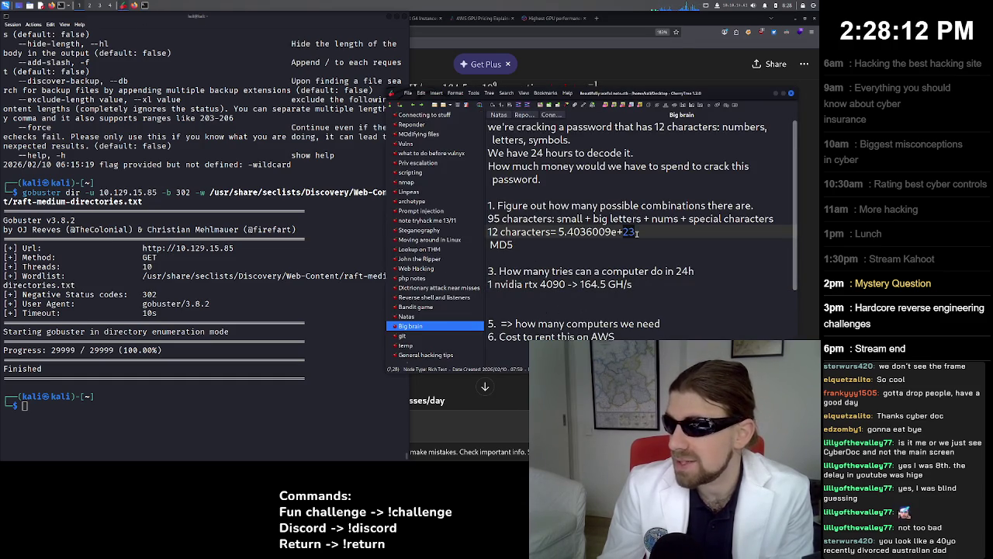
left_click(532, 250)
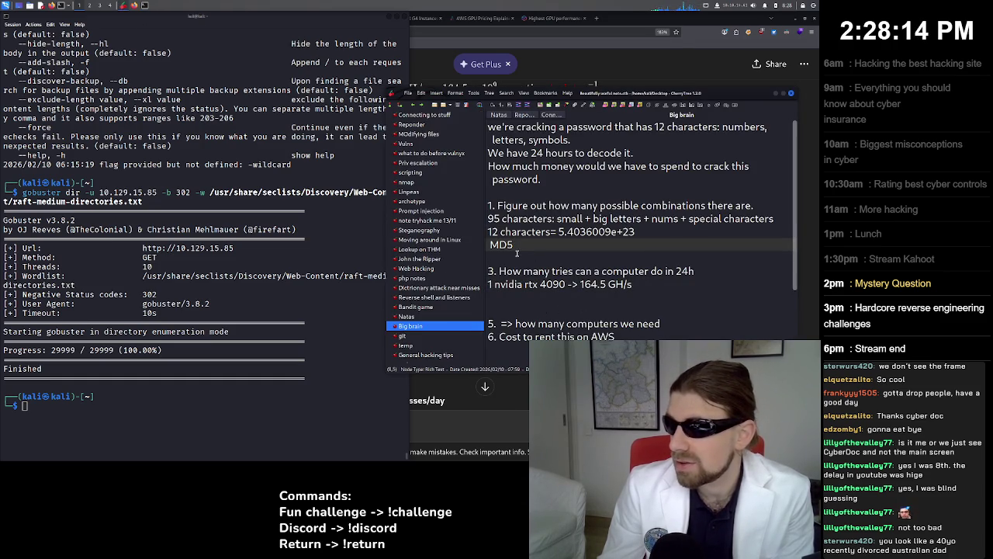
left_click(518, 257)
key("Return")
key("Up")
Enter the daily guess rate 1.42 * 10^16 on that line and start a new line
type("1.42")
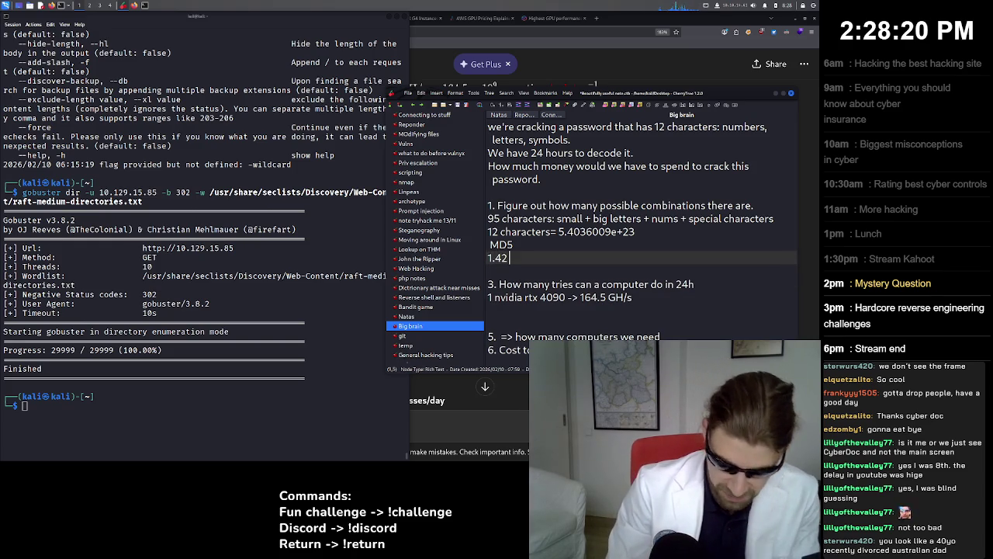
type(" *10")
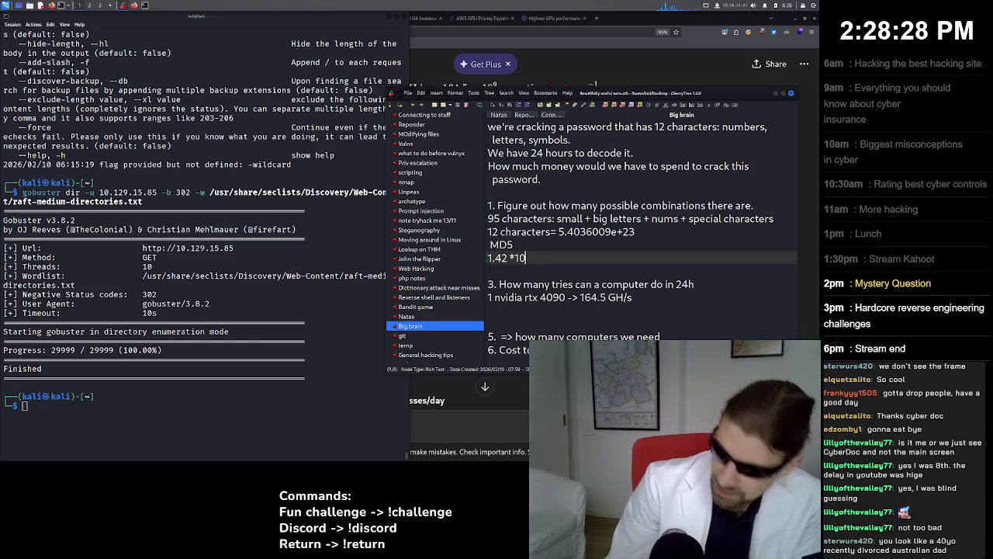
type("^16")
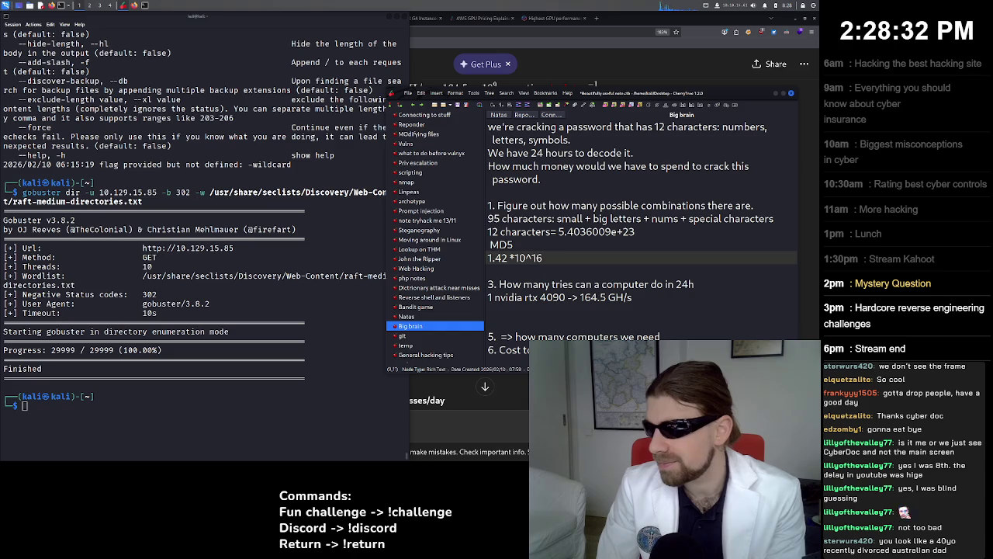
left_click(516, 258)
key("End")
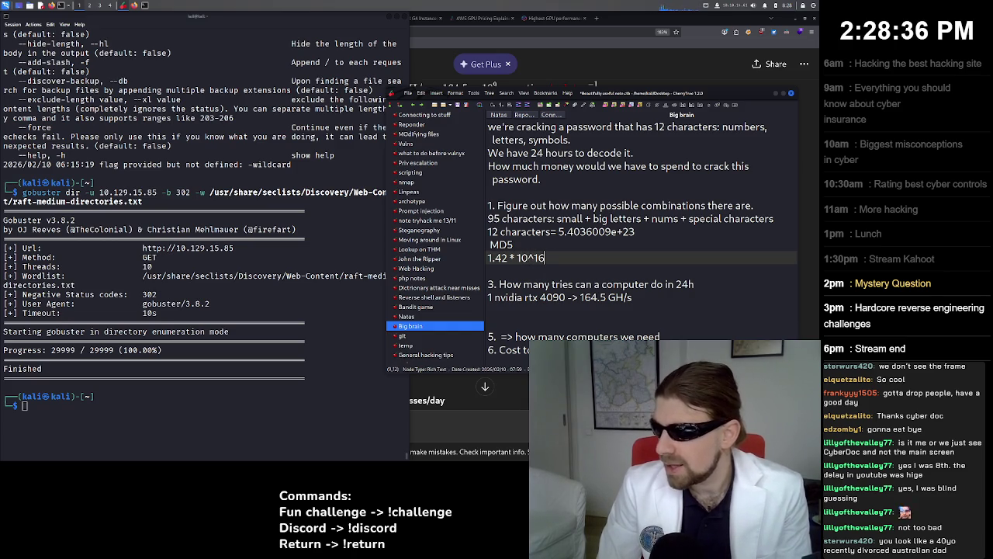
key("Return")
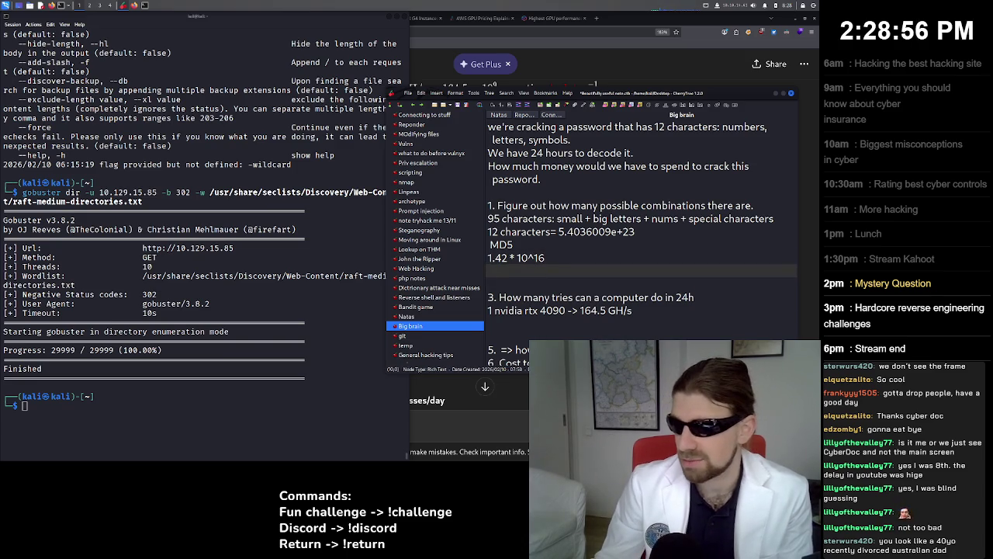
Select the 1.42 * 10^16 text, then return to the ChatGPT conversation
left_click_drag(546, 260, 467, 261)
left_click(549, 258)
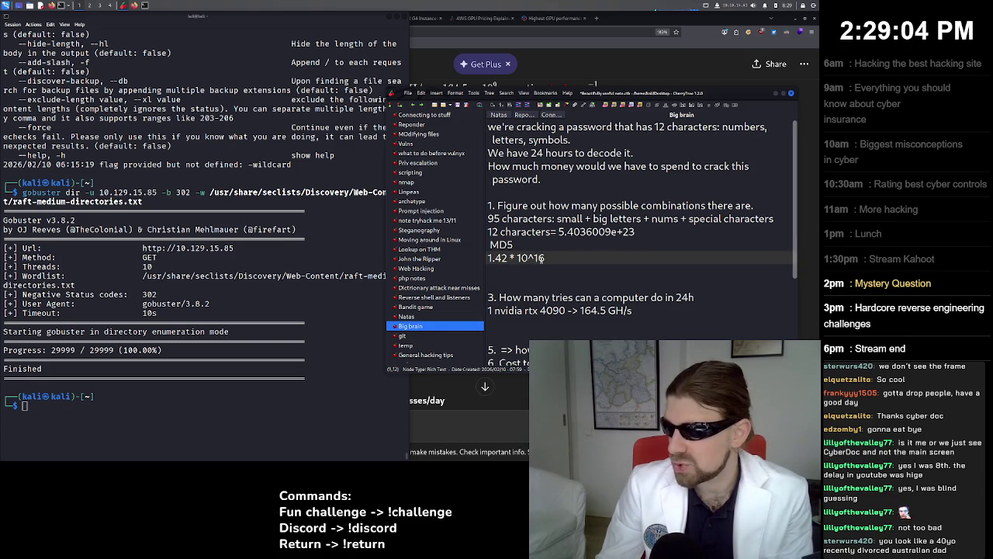
left_click_drag(551, 259, 490, 260)
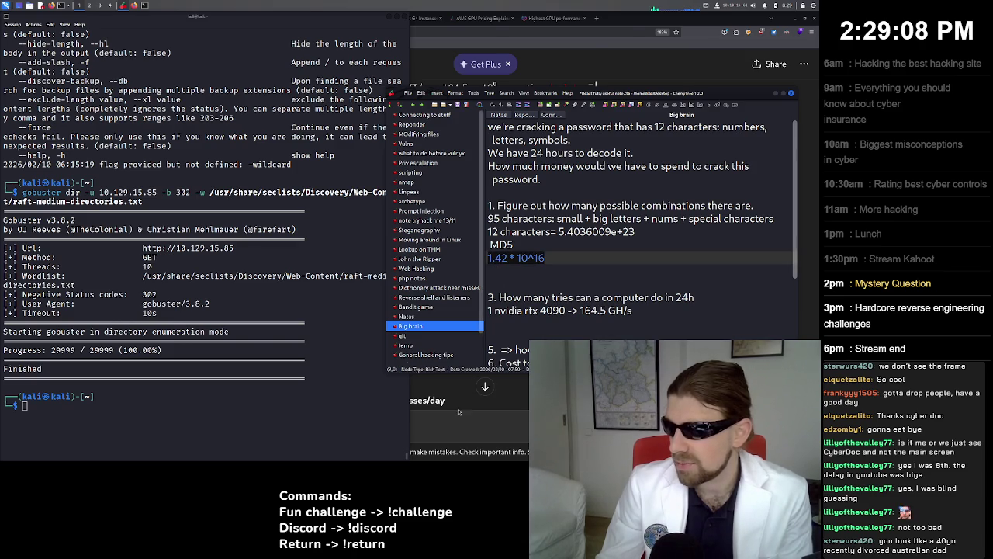
left_click(447, 382)
scroll(433, 382, "down", 5)
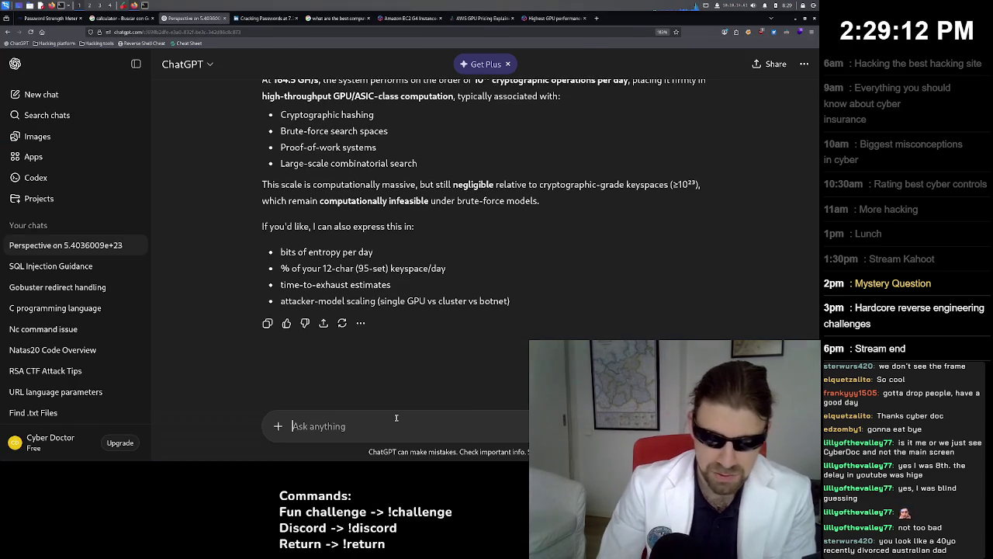
Ask ChatGPT how many computers are needed to crack the 12-character password with absolute certainty
type("so how many coimpute")
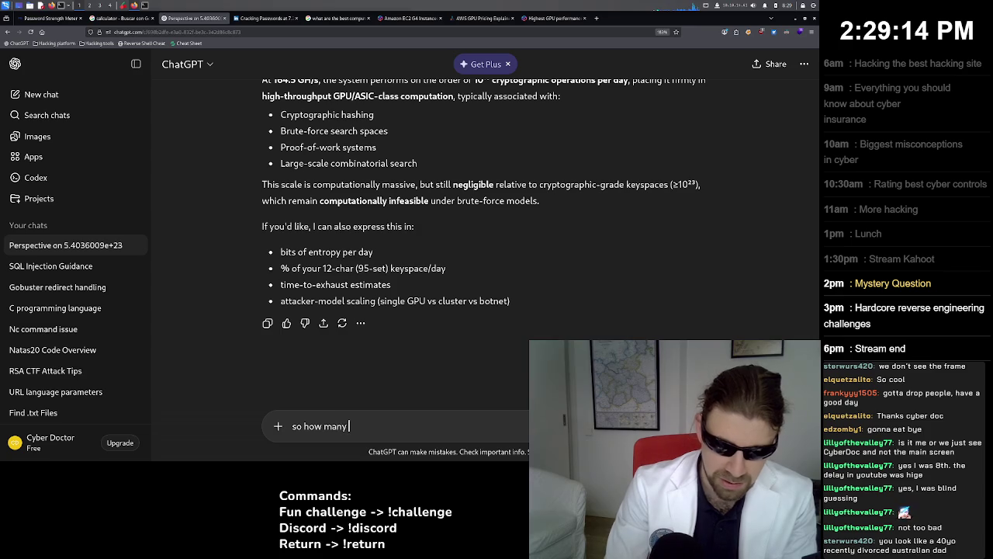
type("r w")
type("s would ")
type("need to")
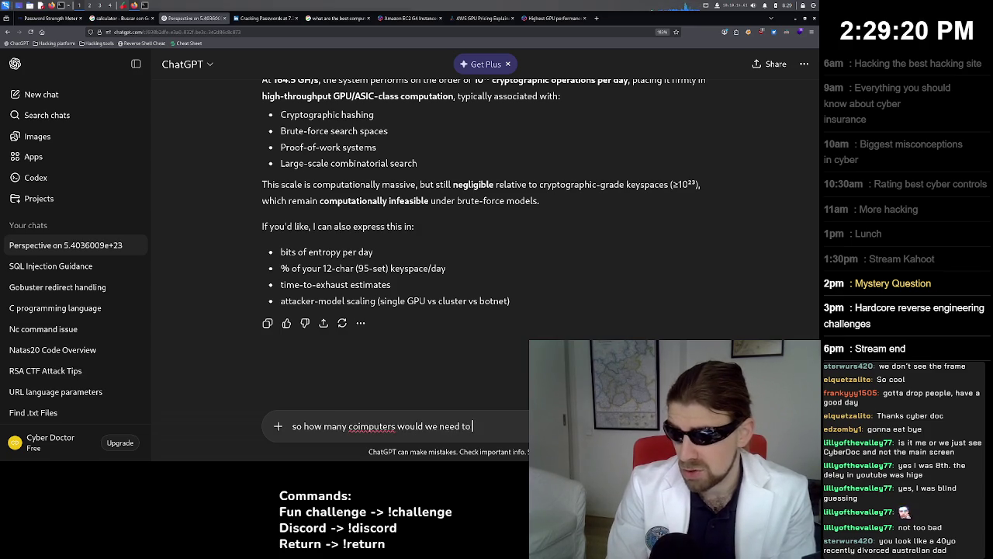
type(" cr")
type("k this ")
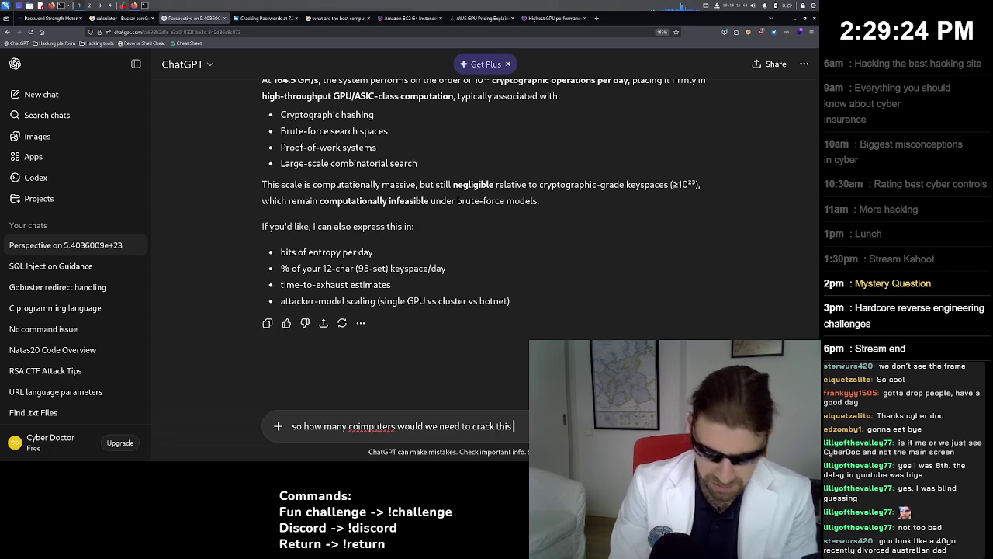
type(" c")
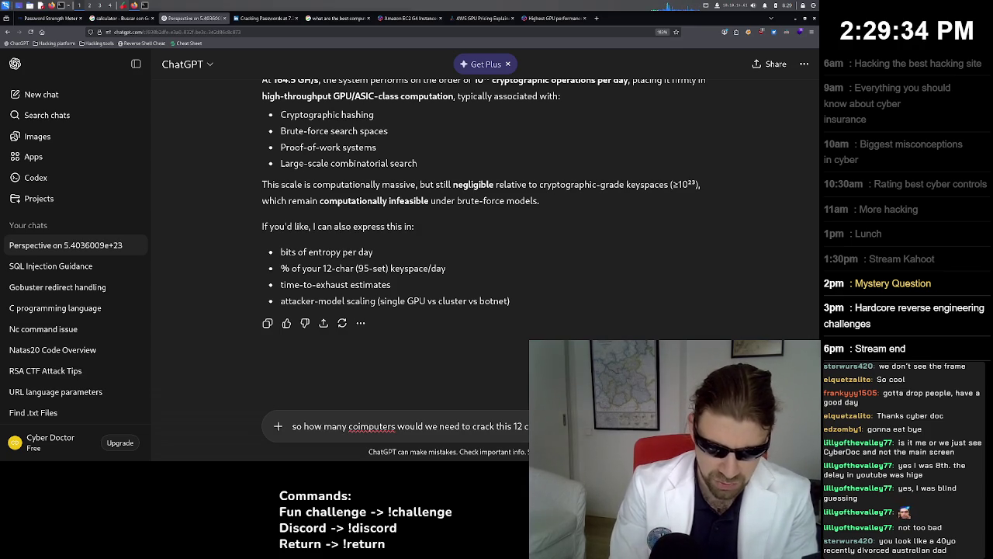
type("s")
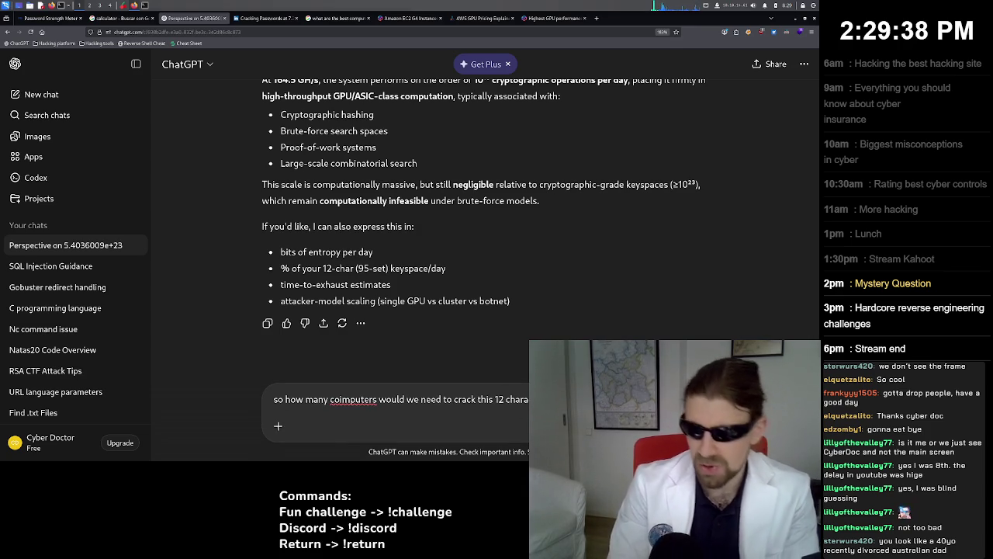
key("Return")
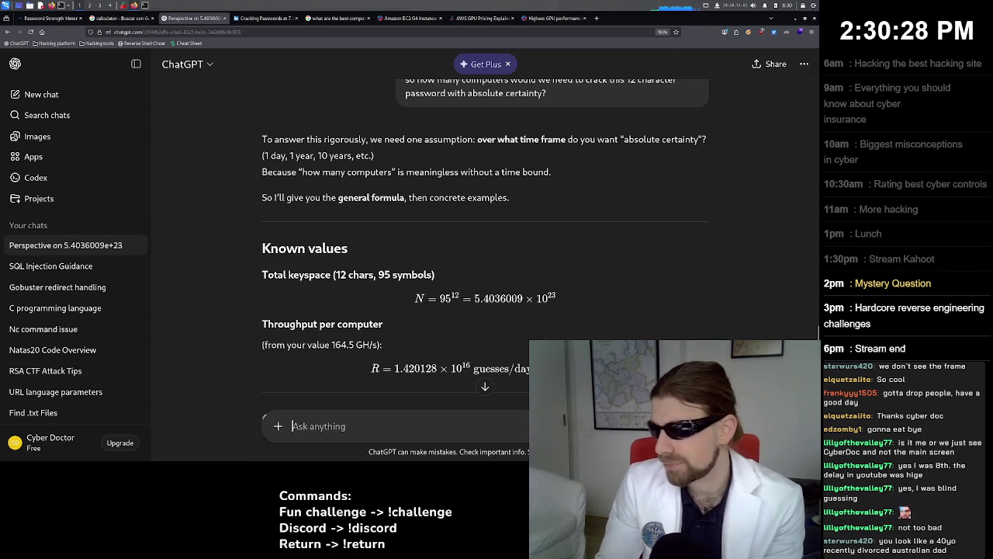
scroll(503, 302, "down", 1)
scroll(502, 302, "down", 2)
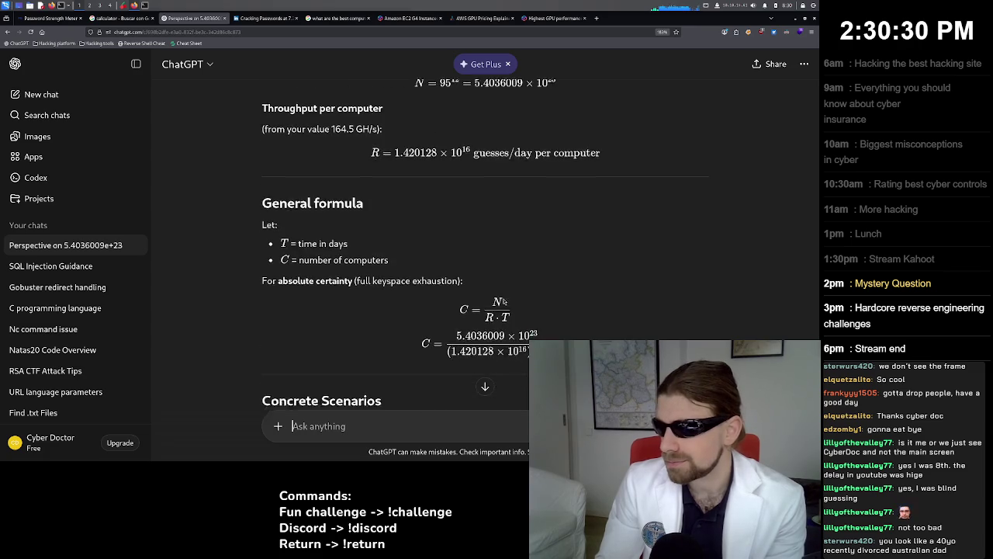
scroll(505, 300, "down", 3)
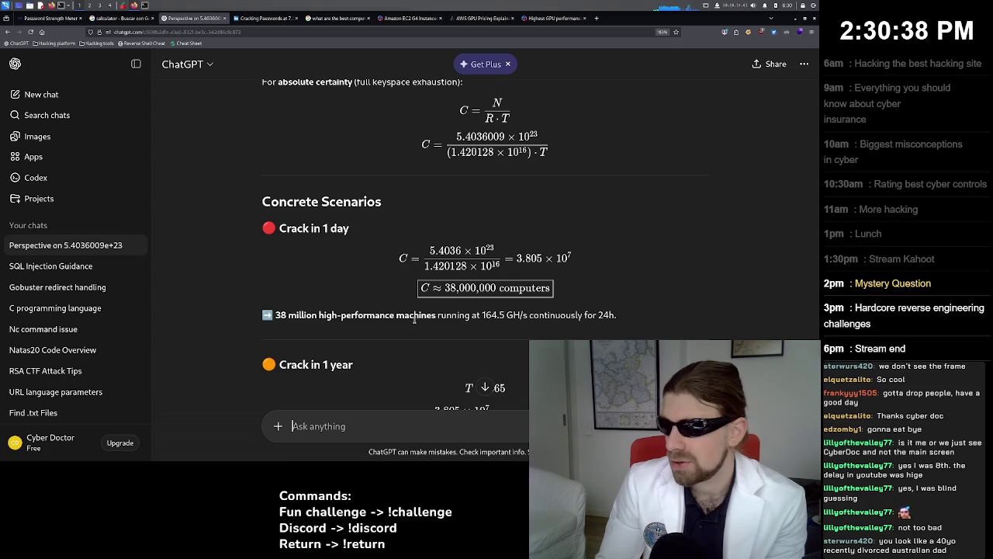
scroll(479, 315, "down", 1)
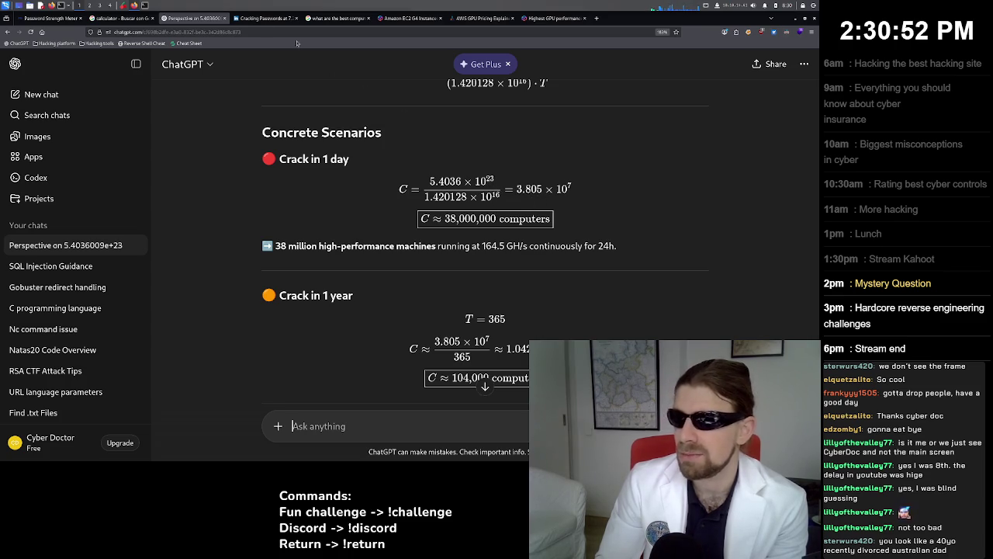
left_click(145, 5)
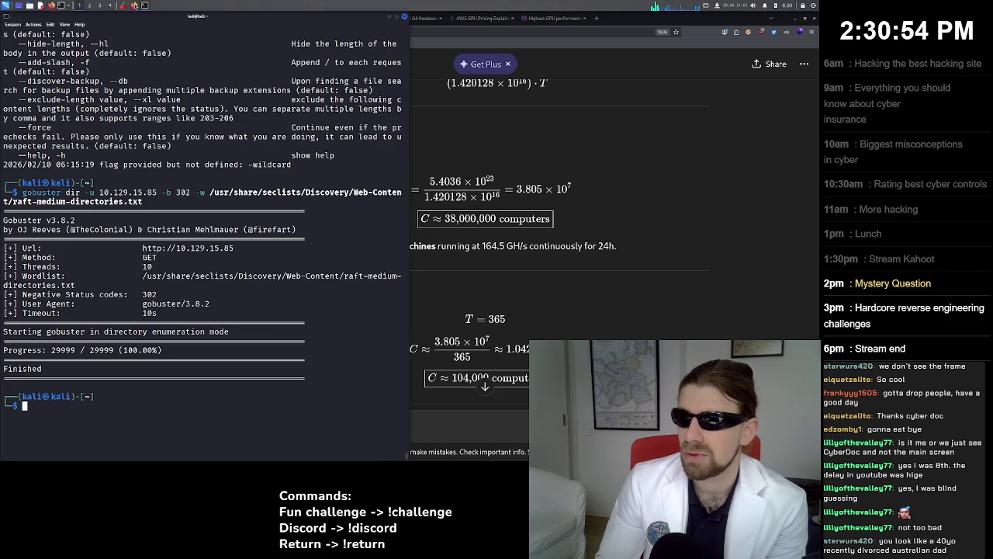
Start a new line under step 5 of the Big brain note and type 38M
left_click(127, 7)
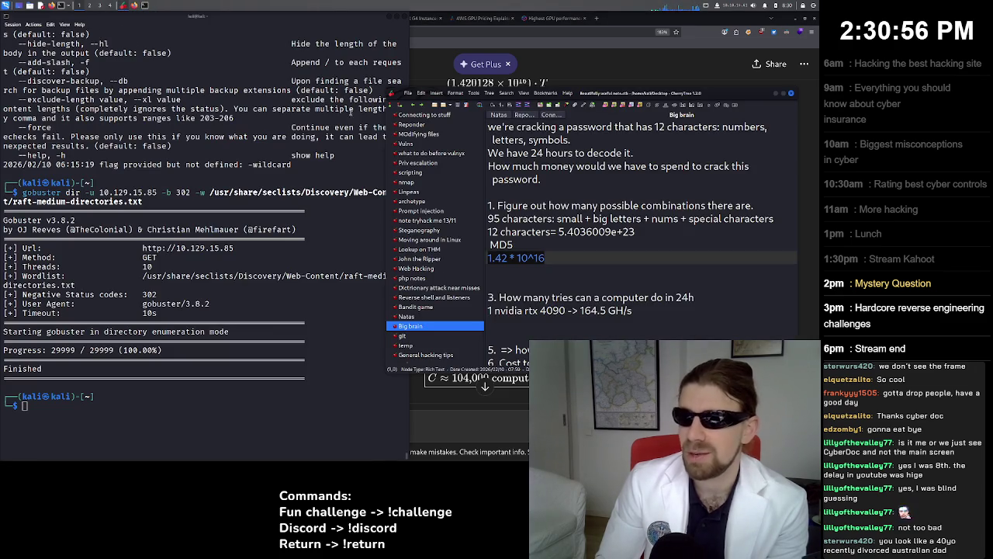
left_click(544, 270)
left_click(558, 336)
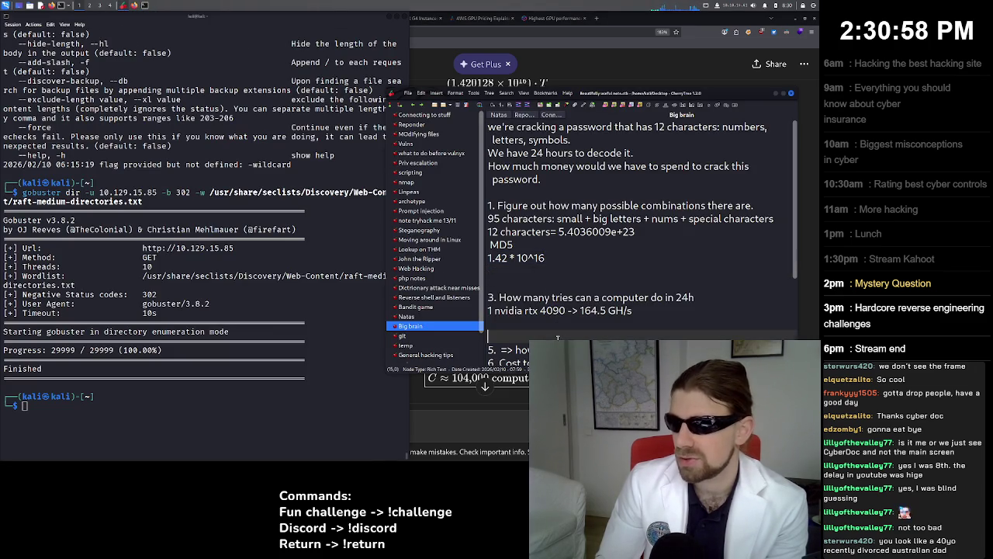
scroll(575, 334, "down", 1)
left_click(664, 325)
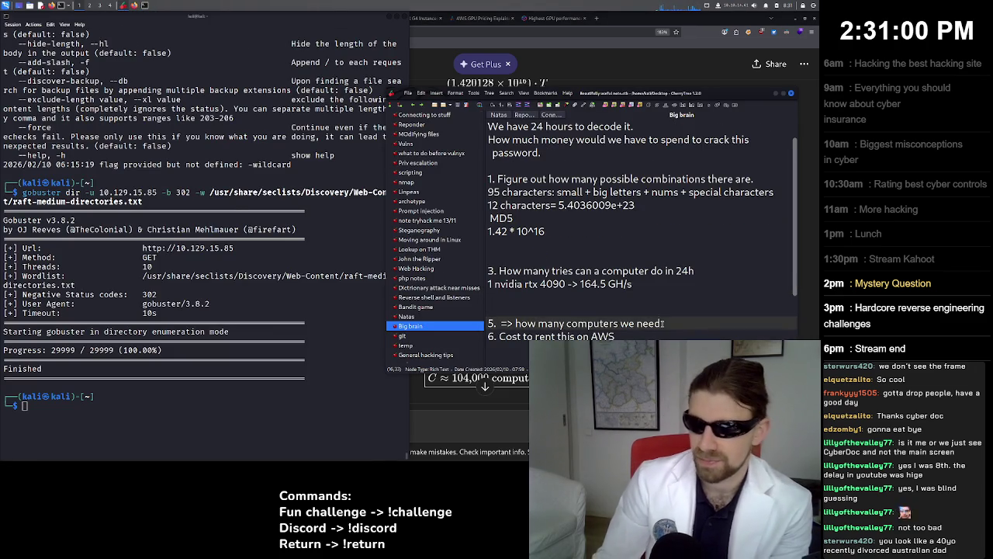
key("Return")
key("BackSpace")
type("3")
key("Return")
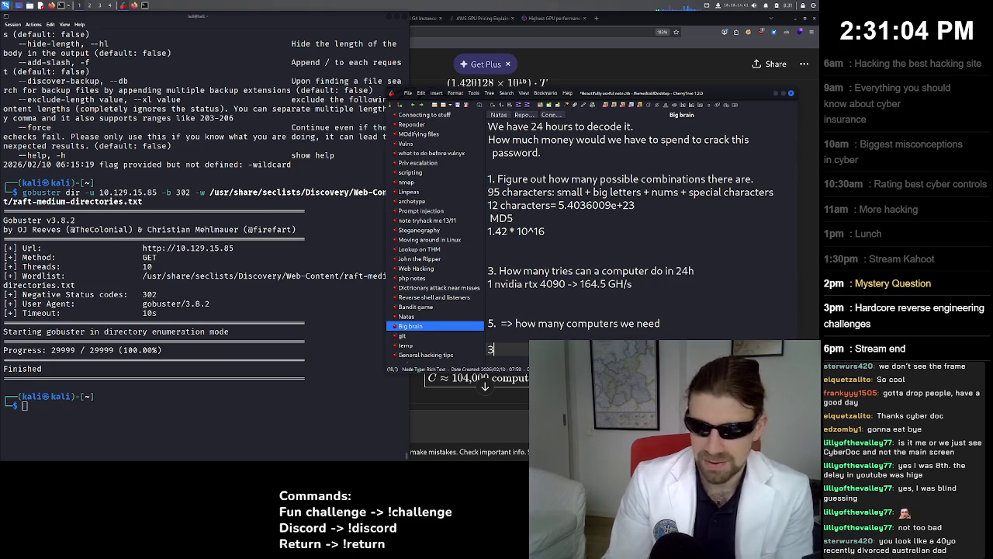
type("8M")
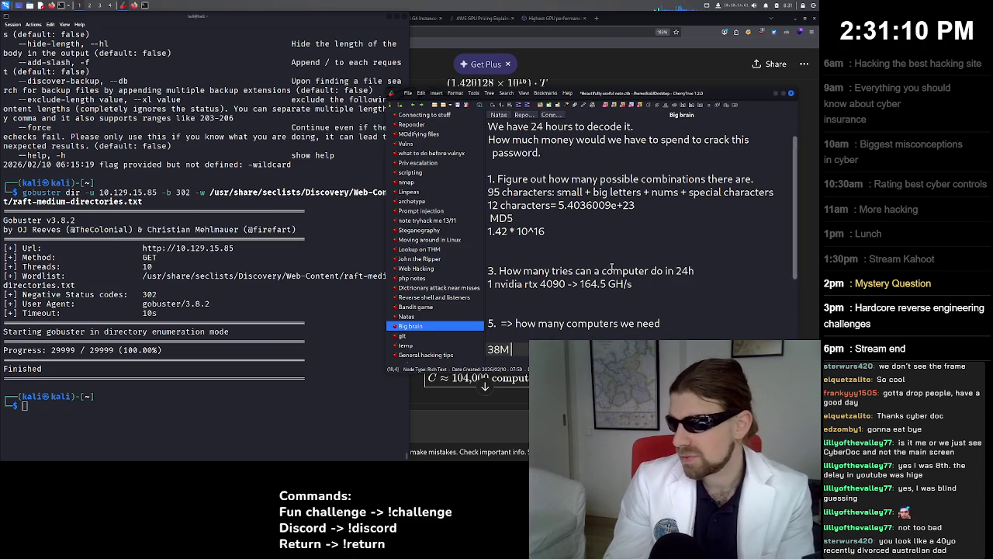
Complete the line as '38M nvidia rtx 4090 computers' and begin a new line
scroll(622, 238, "up", 1)
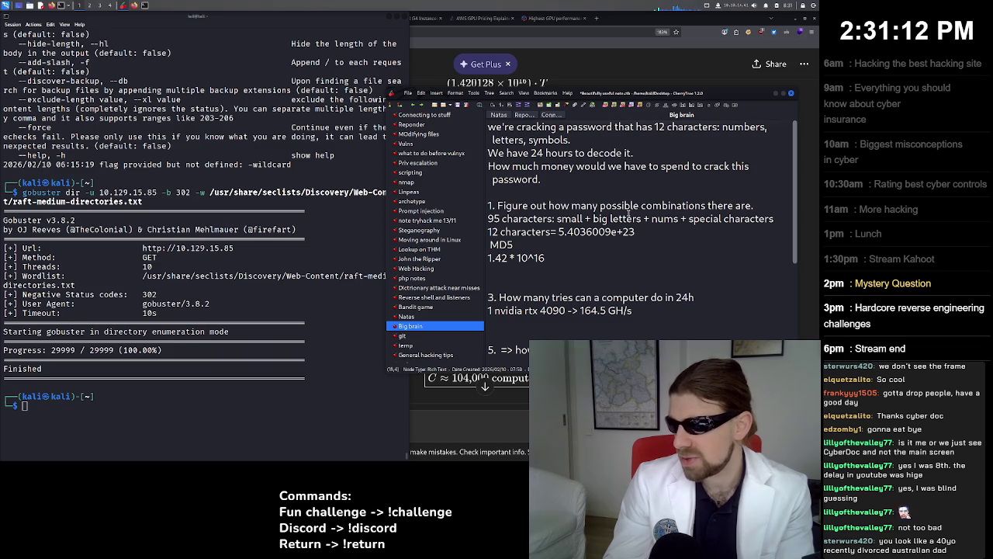
scroll(627, 209, "down", 3)
scroll(622, 190, "up", 3)
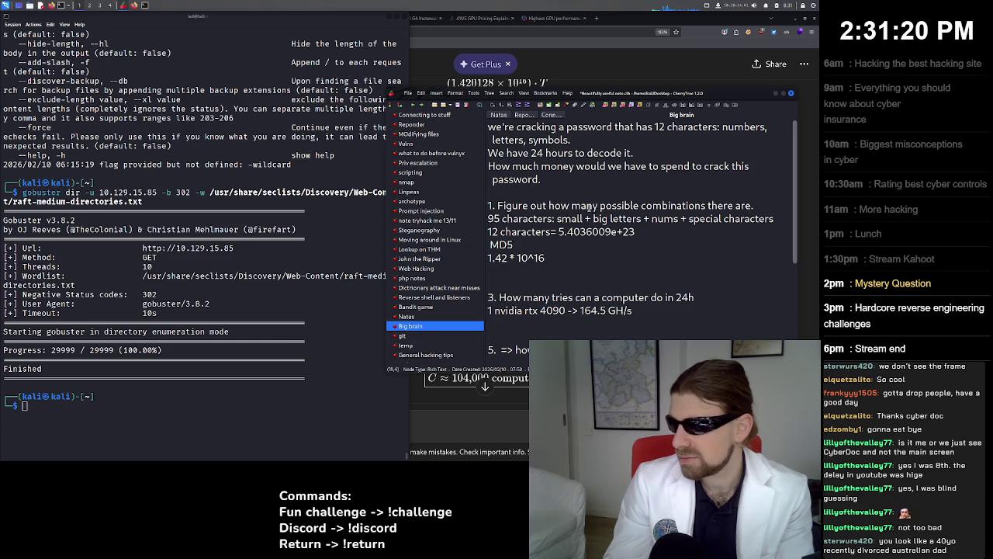
left_click_drag(570, 310, 497, 311)
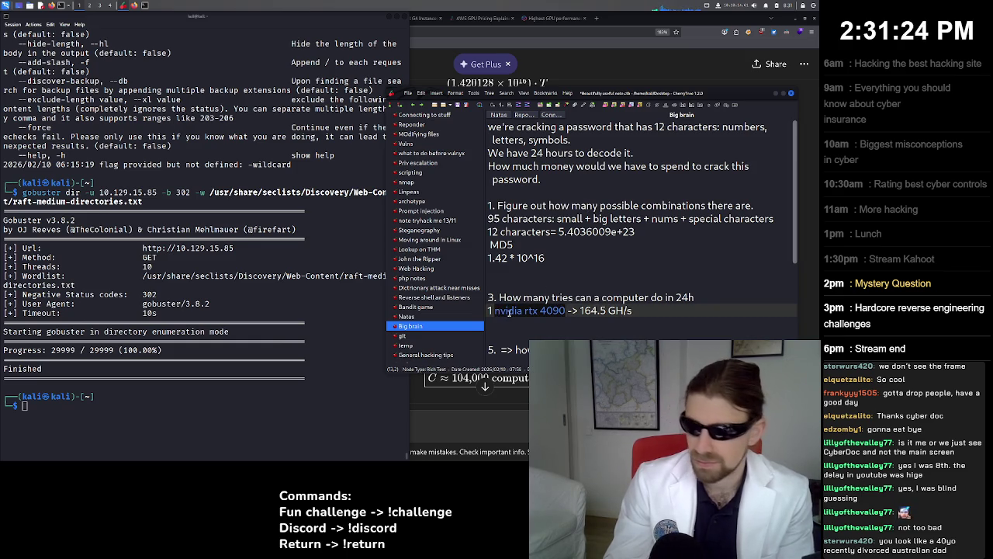
scroll(510, 312, "down", 3)
left_click(527, 244)
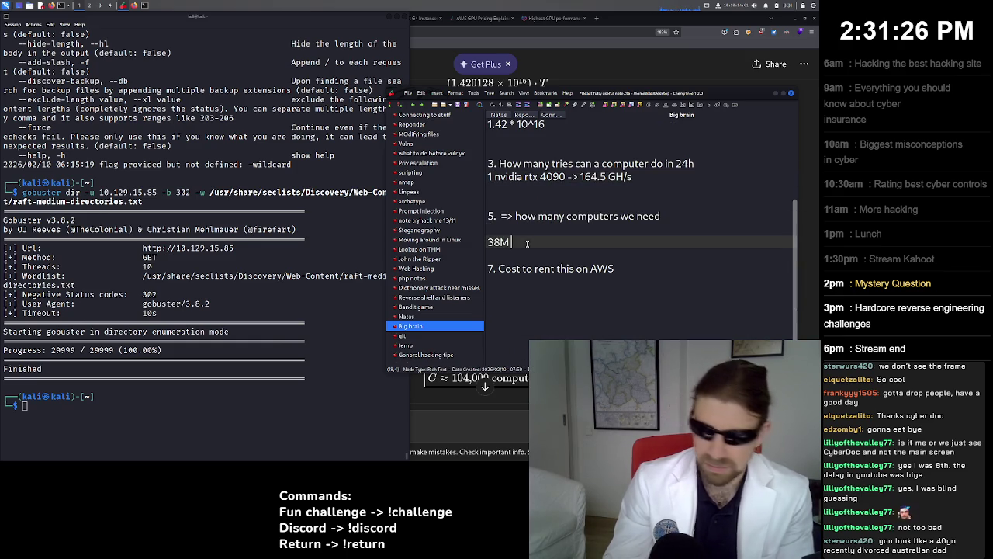
type("nvidia rtx 4090")
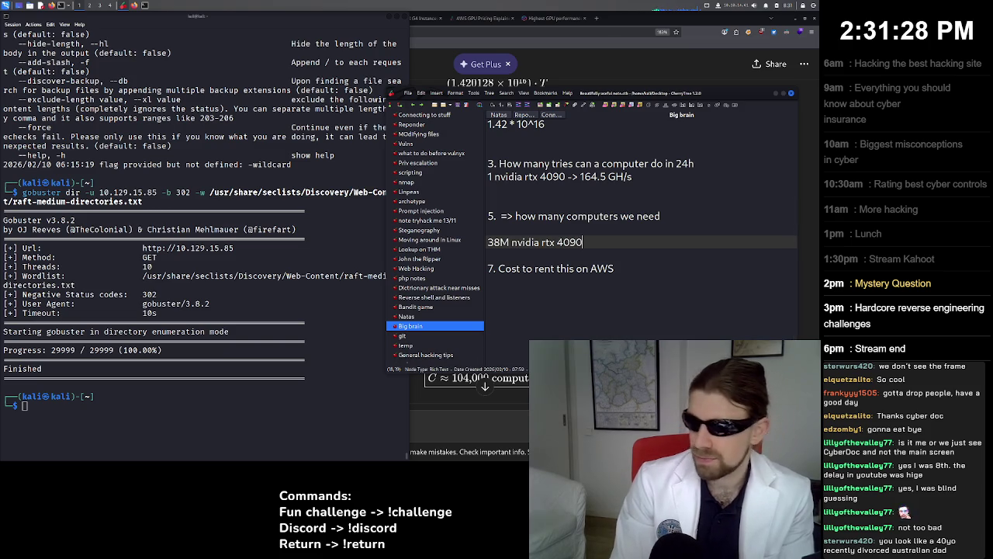
type(" computers")
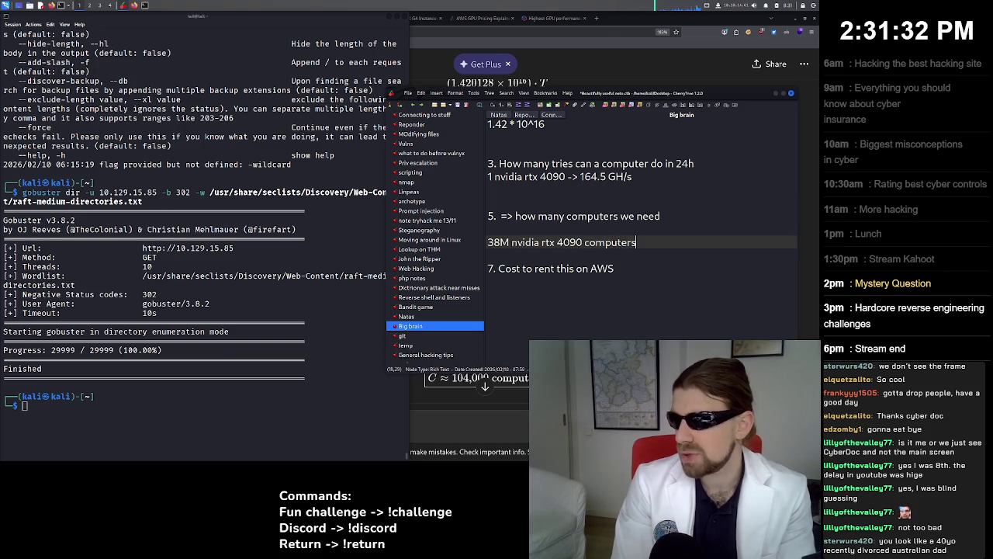
key("Return")
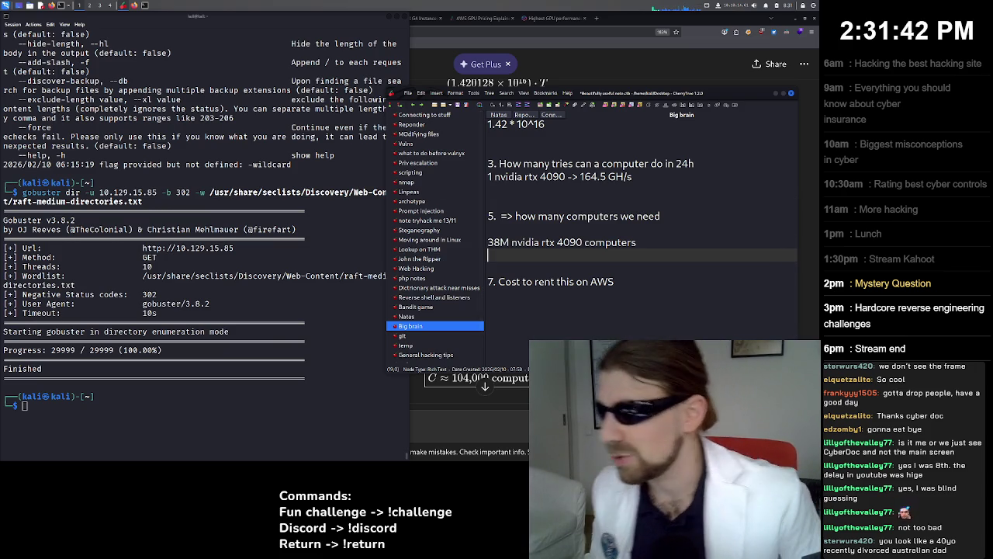
left_click(477, 18)
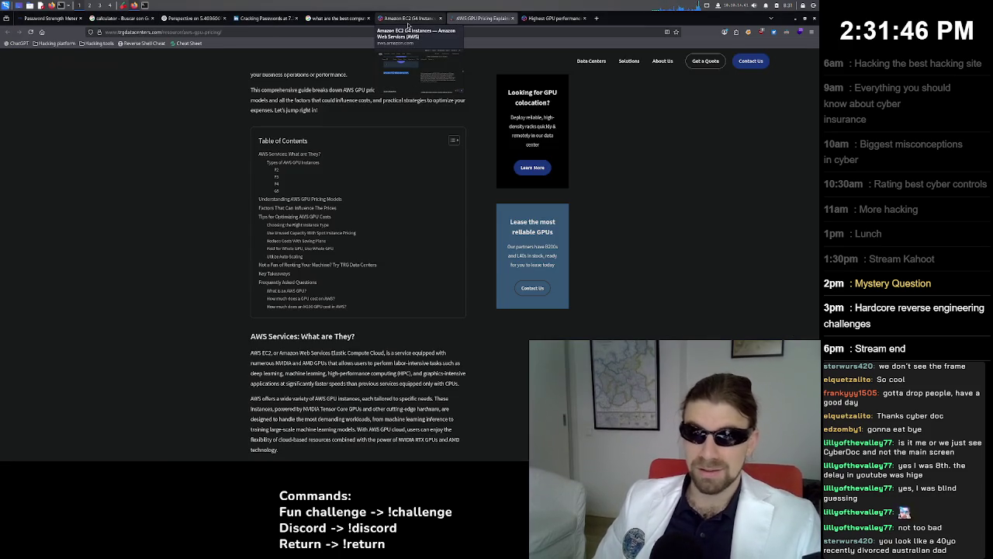
left_click(409, 26)
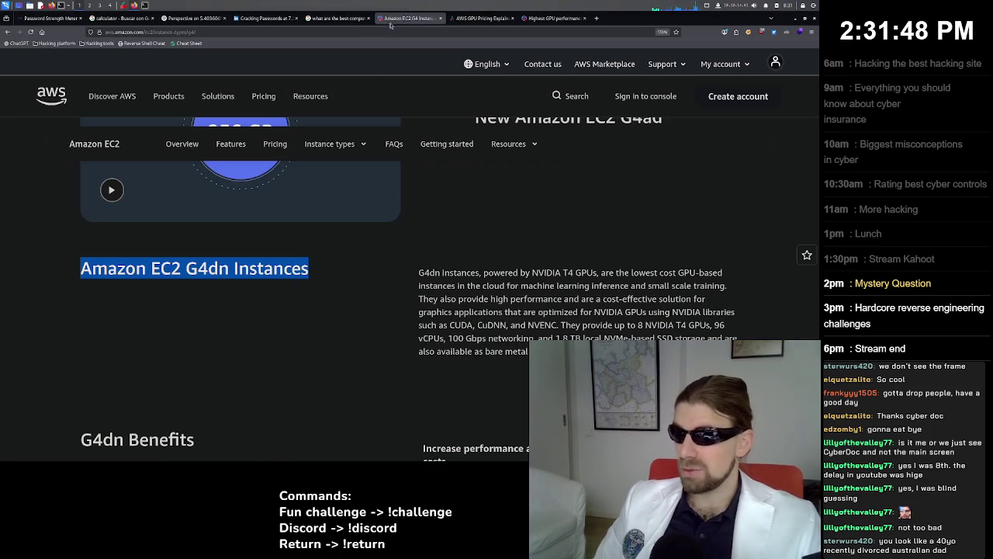
left_click(331, 23)
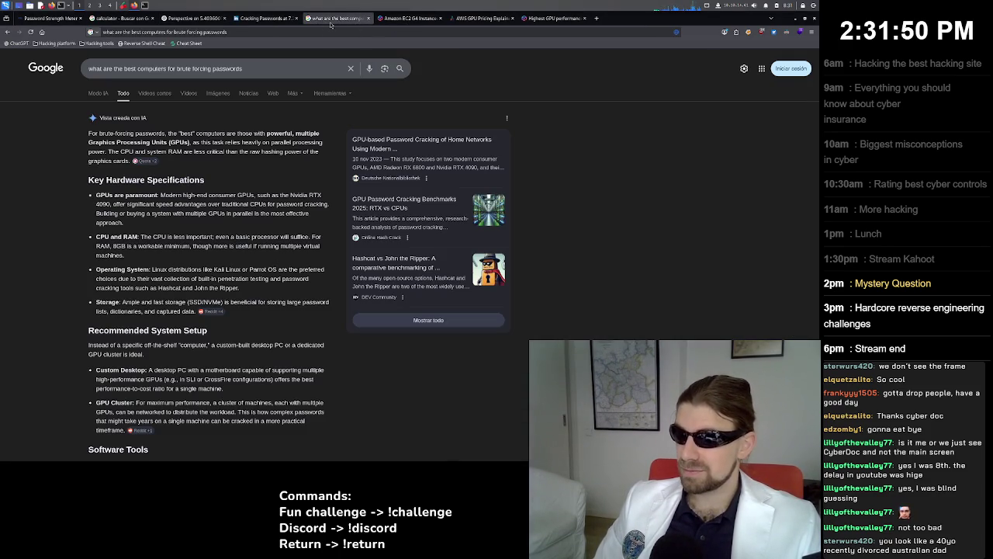
left_click(268, 18)
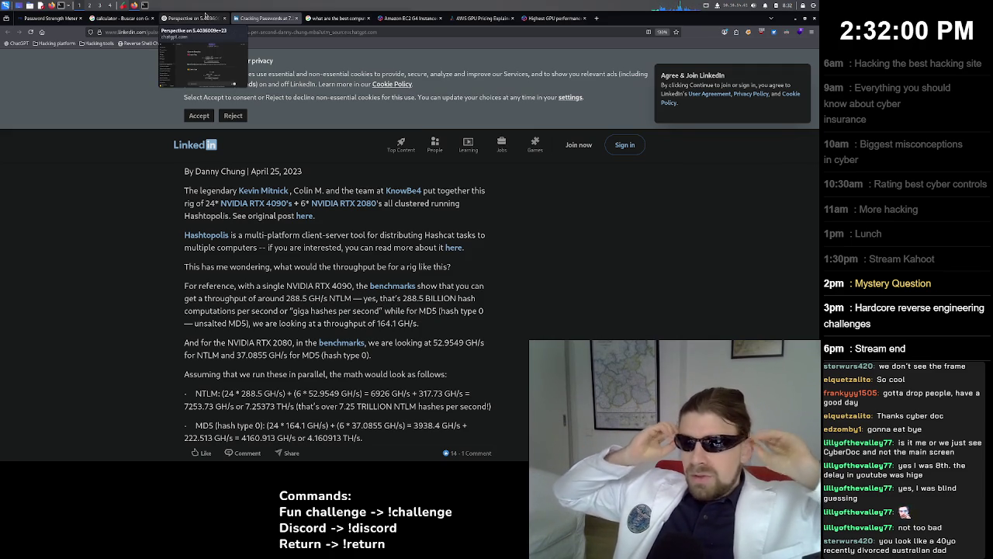
left_click(597, 17)
type("le")
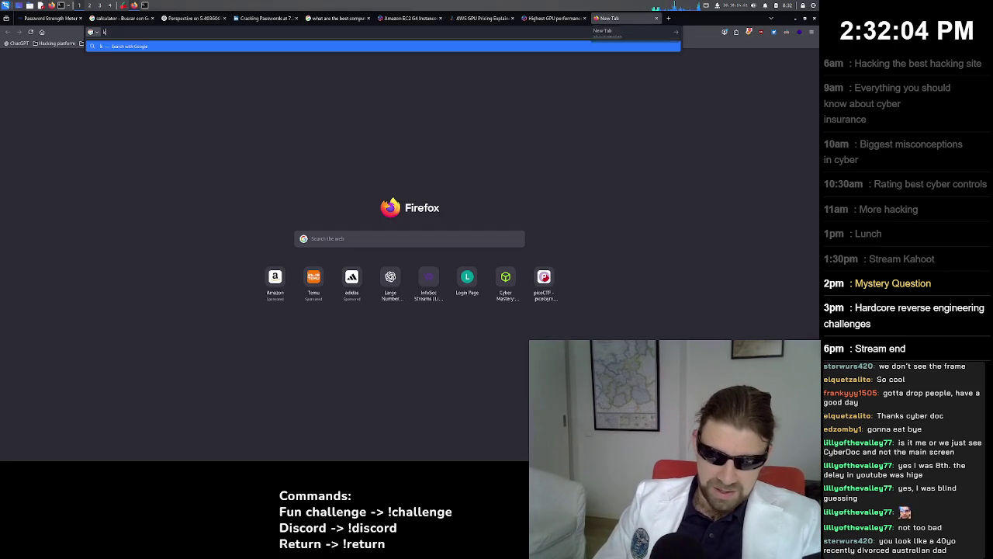
type("vin mit")
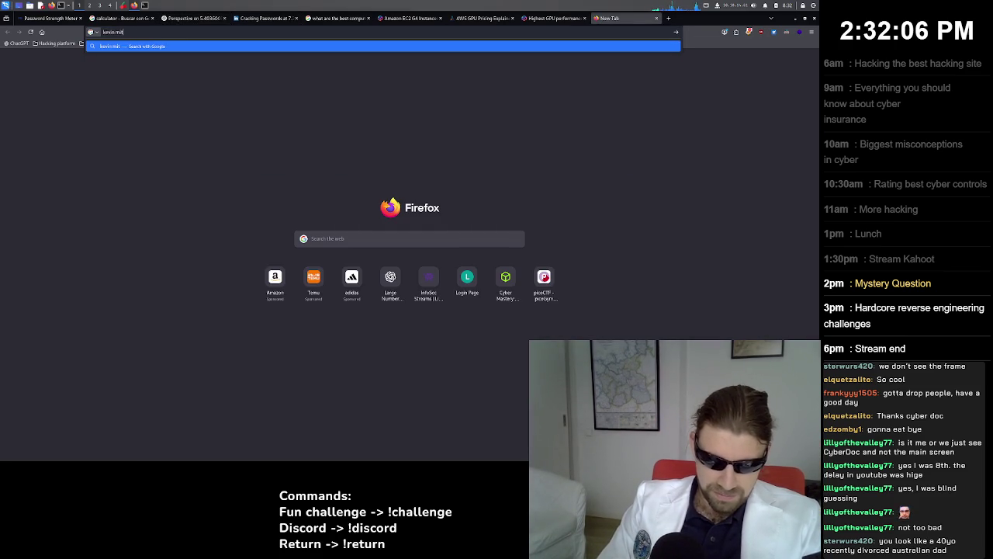
type("ick")
Search Google for kevin mitnick and open his Wikipedia biography
key("Return")
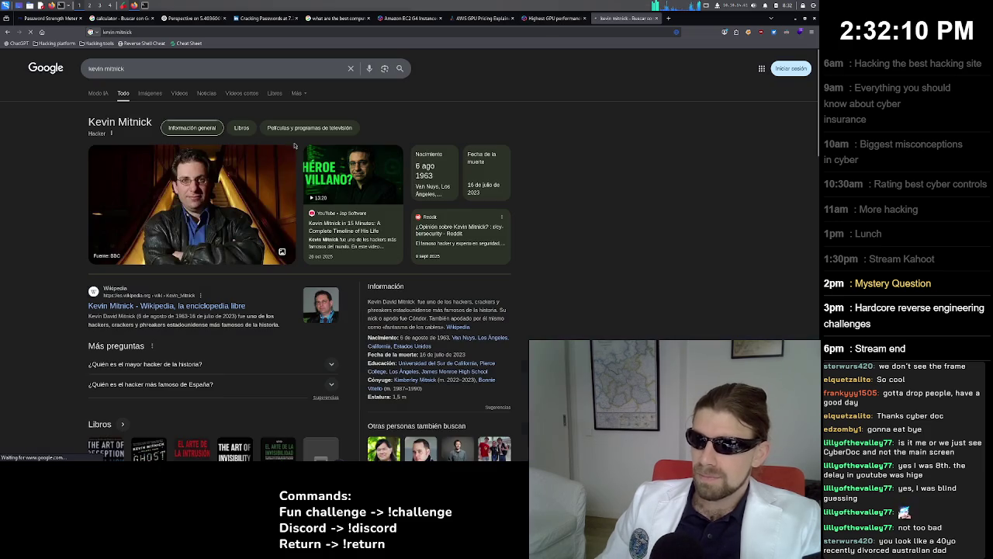
left_click(208, 309)
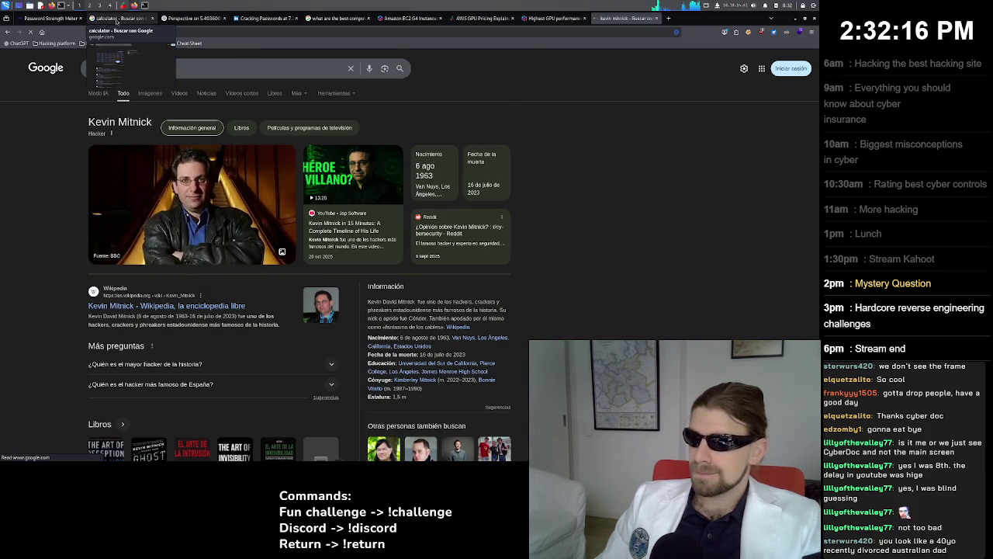
left_click(260, 19)
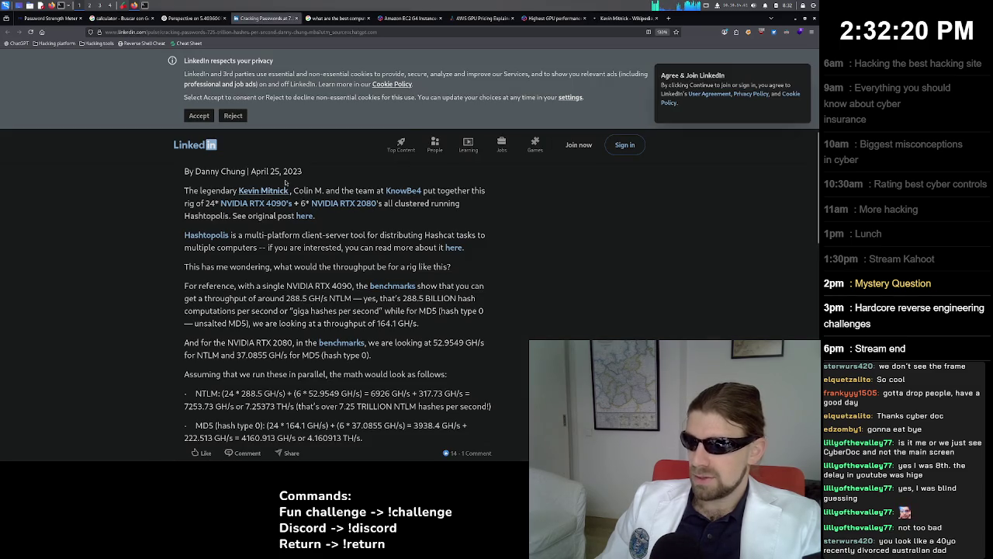
left_click(606, 17)
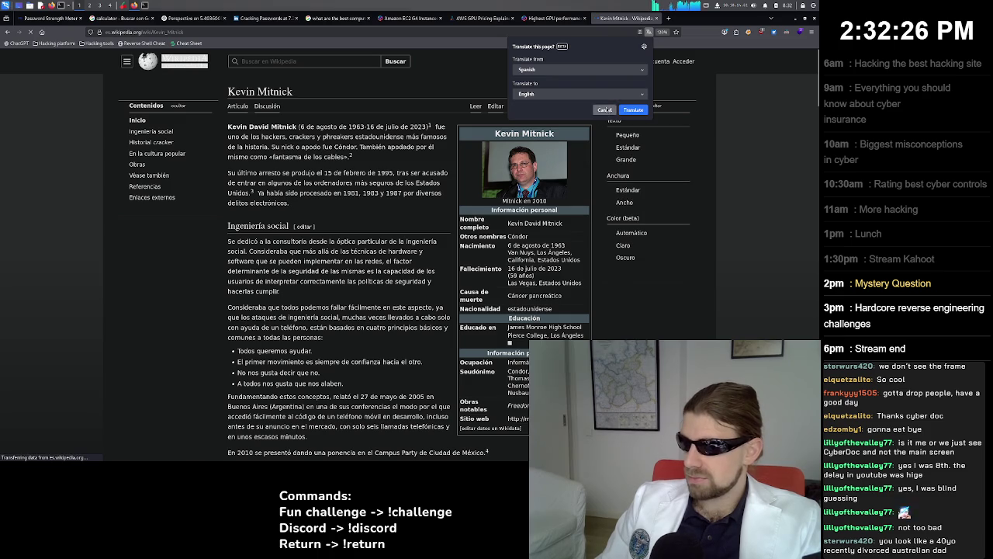
Decline translation, scroll through Kevin Mitnick's Spanish Wikipedia article, and close its tab
left_click(605, 110)
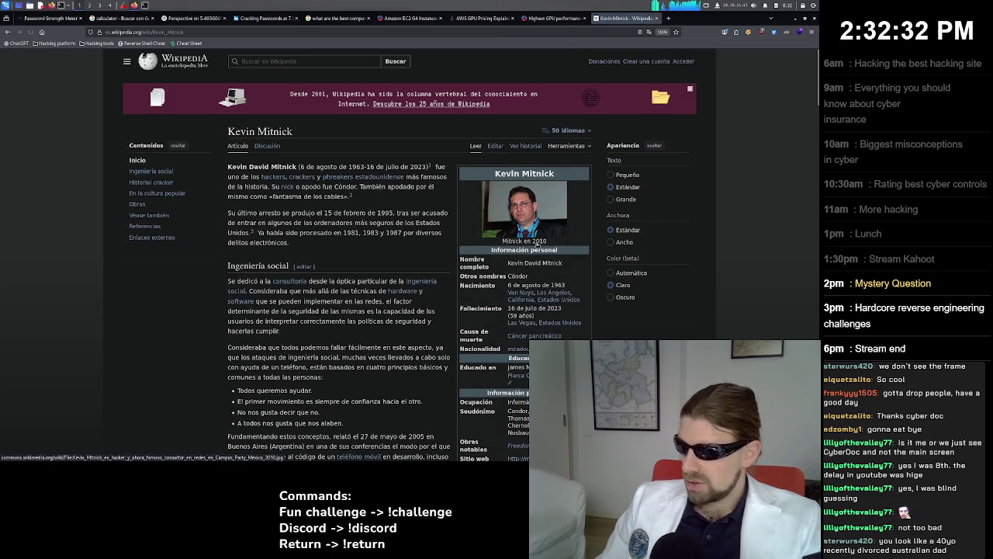
scroll(385, 288, "down", 5)
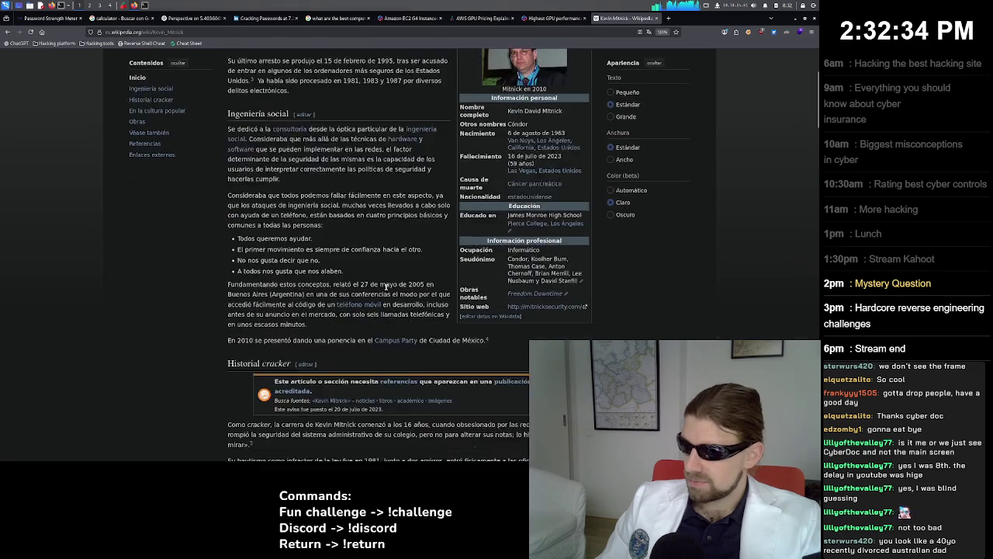
scroll(385, 288, "down", 1)
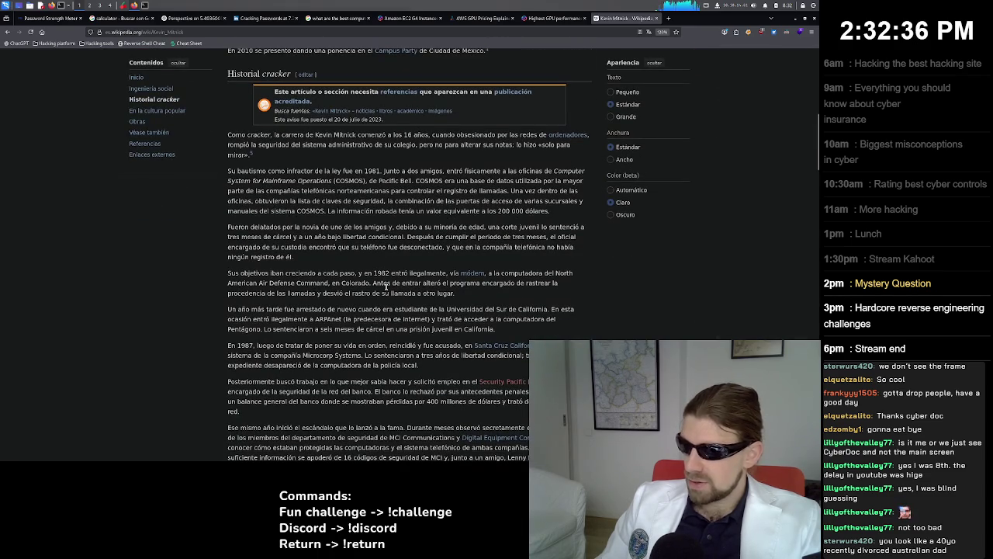
scroll(385, 288, "down", 8)
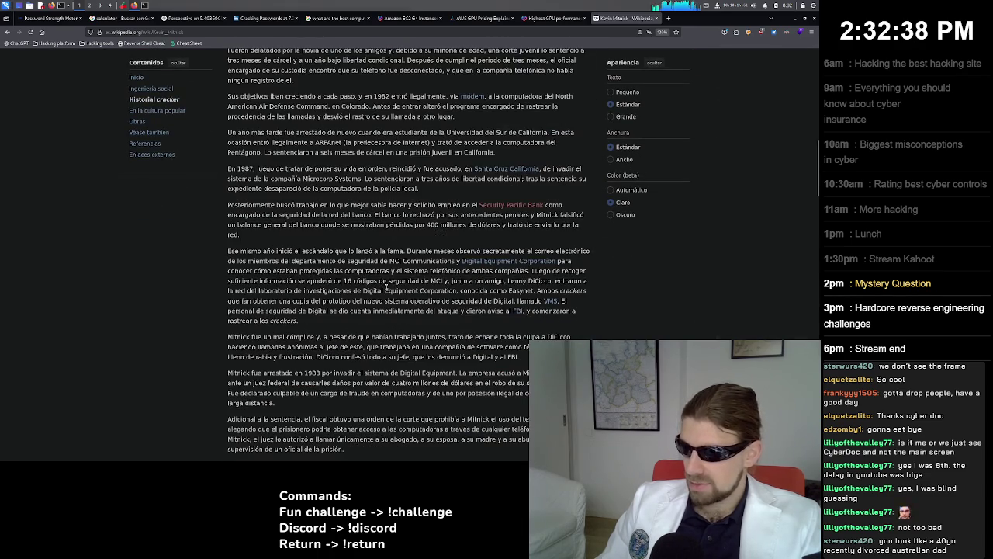
scroll(386, 287, "down", 8)
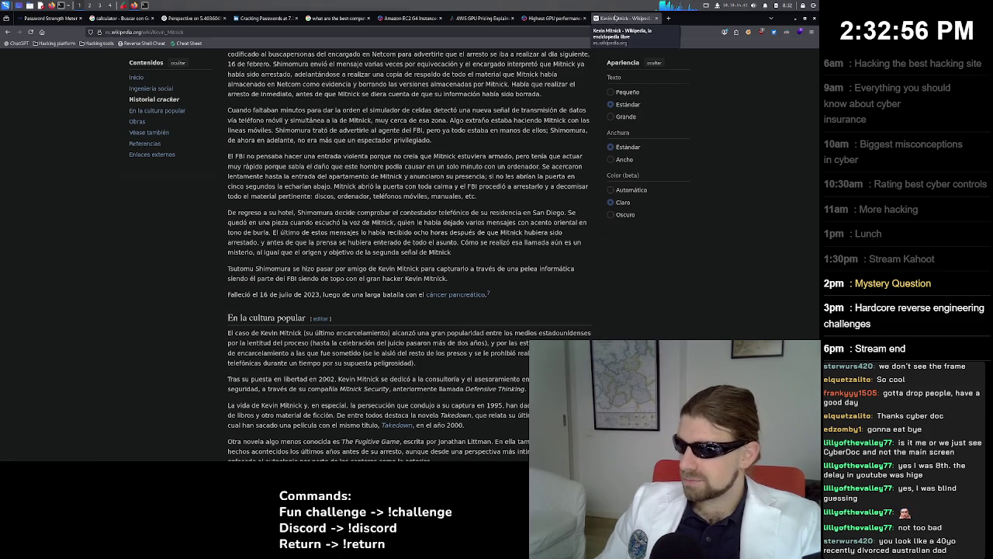
middle_click(615, 19)
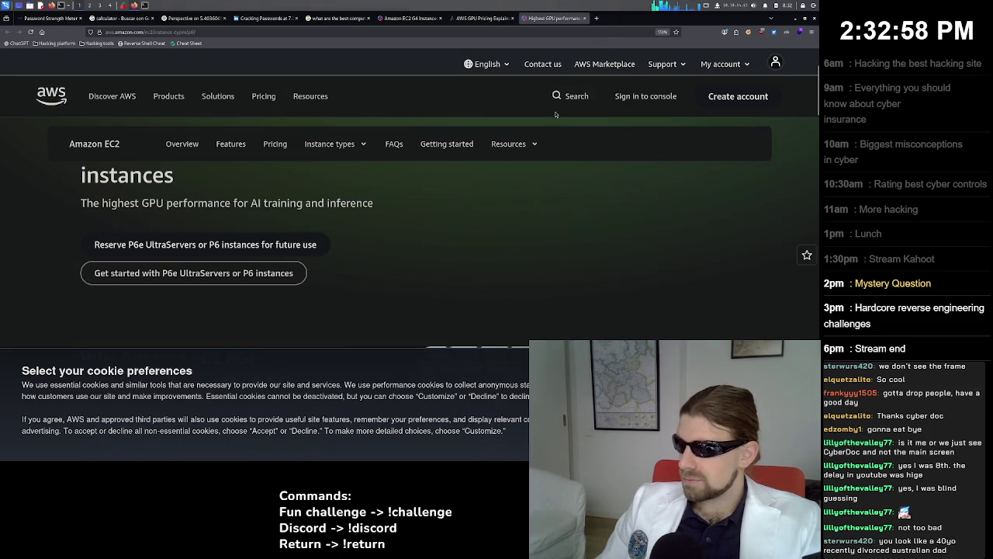
Cycle through the tabs to ChatGPT and review its 38-million-computer one-day estimate
left_click(482, 18)
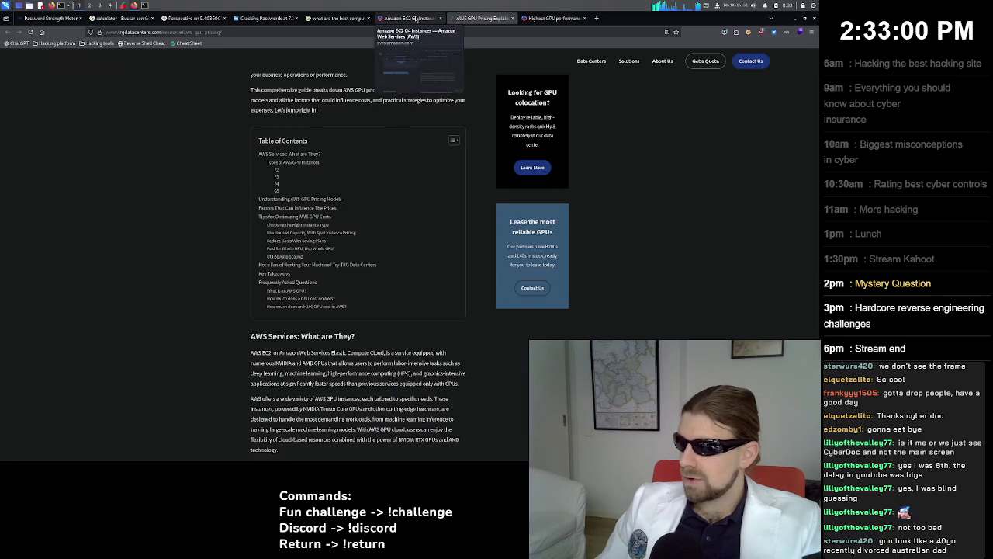
left_click(409, 18)
left_click(321, 15)
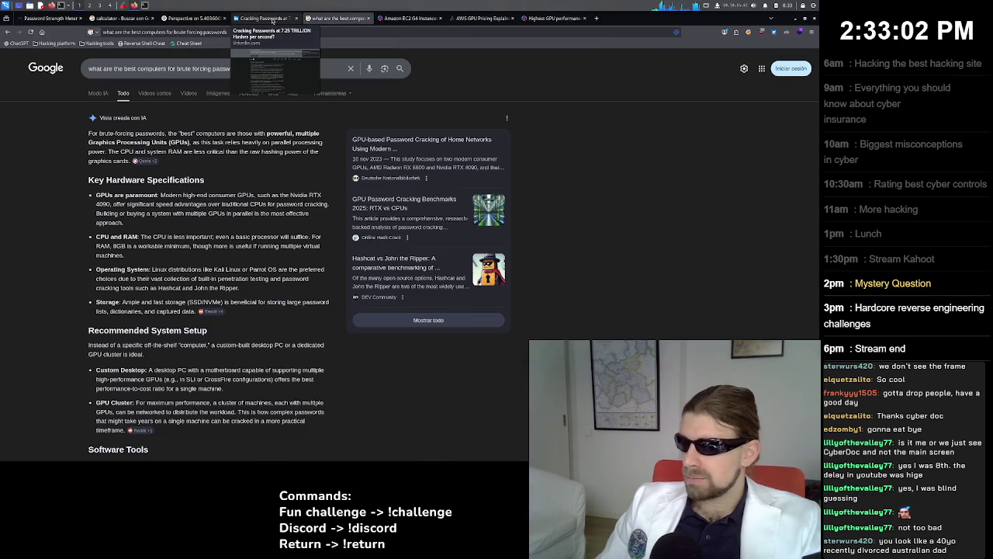
left_click(264, 18)
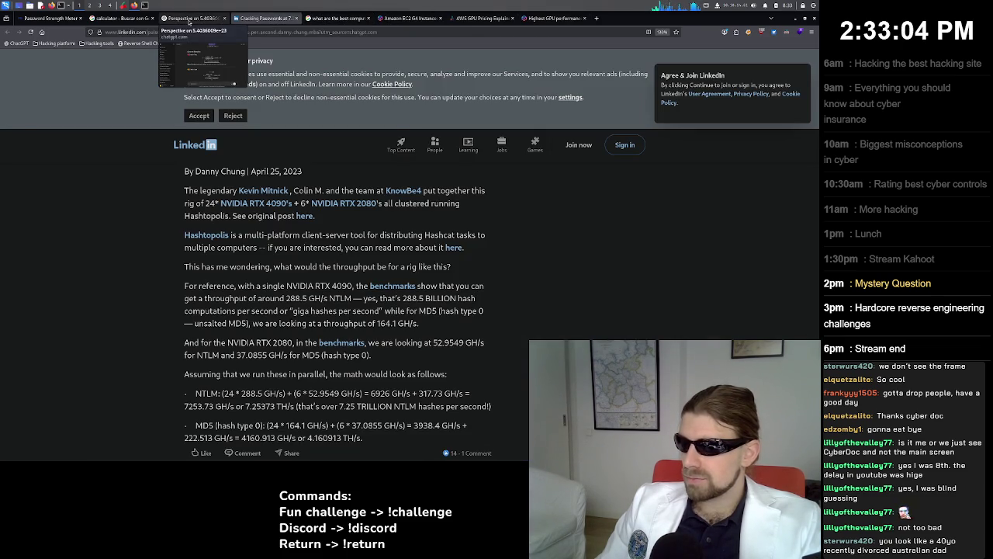
left_click(190, 18)
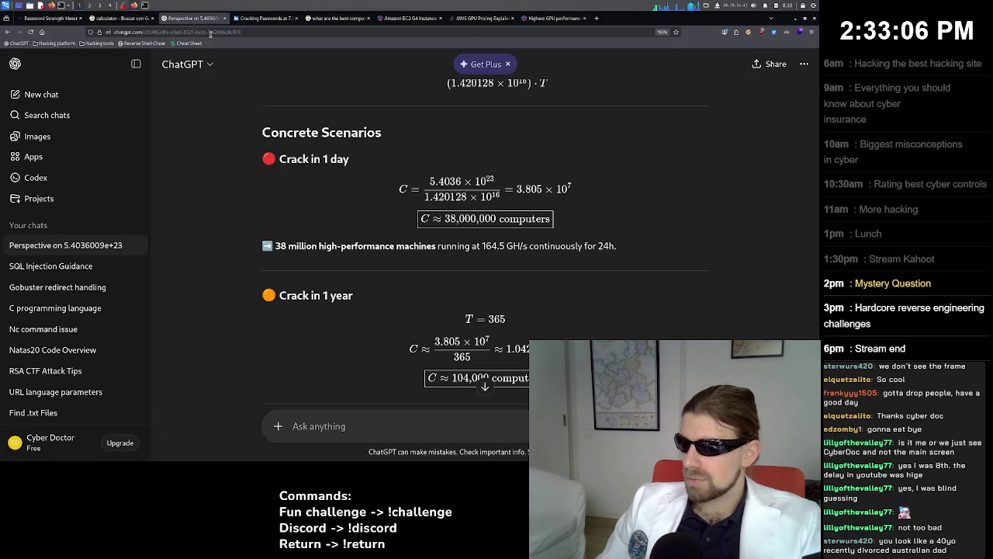
scroll(469, 220, "down", 1)
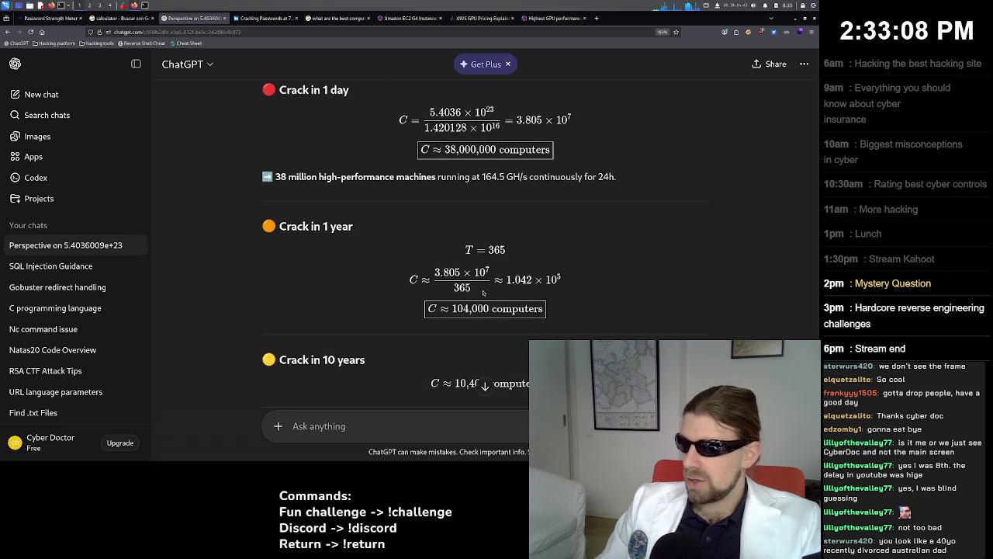
scroll(469, 264, "up", 1)
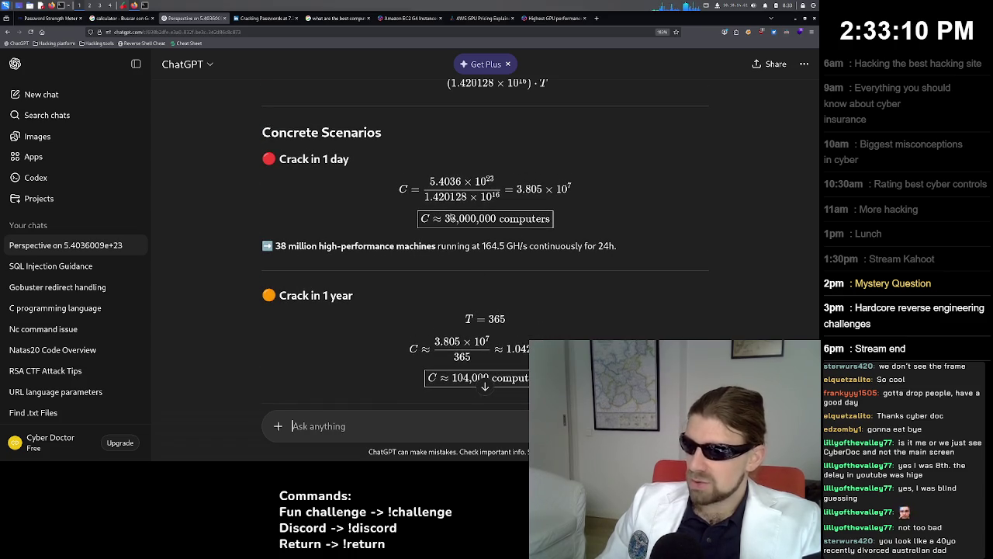
Go back to the Google results for 'most efficient GPU per dollar aws'
left_click(287, 18)
left_click(342, 17)
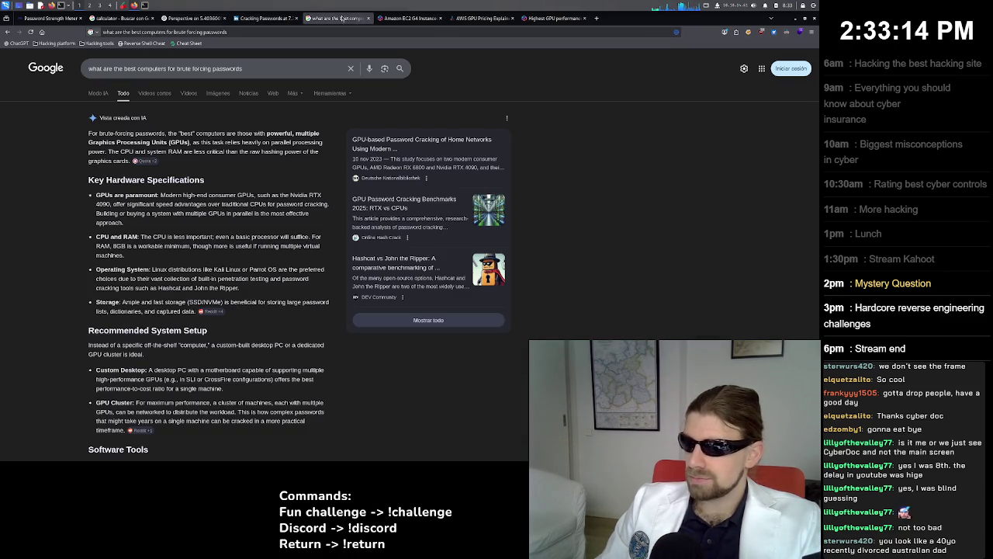
left_click(395, 17)
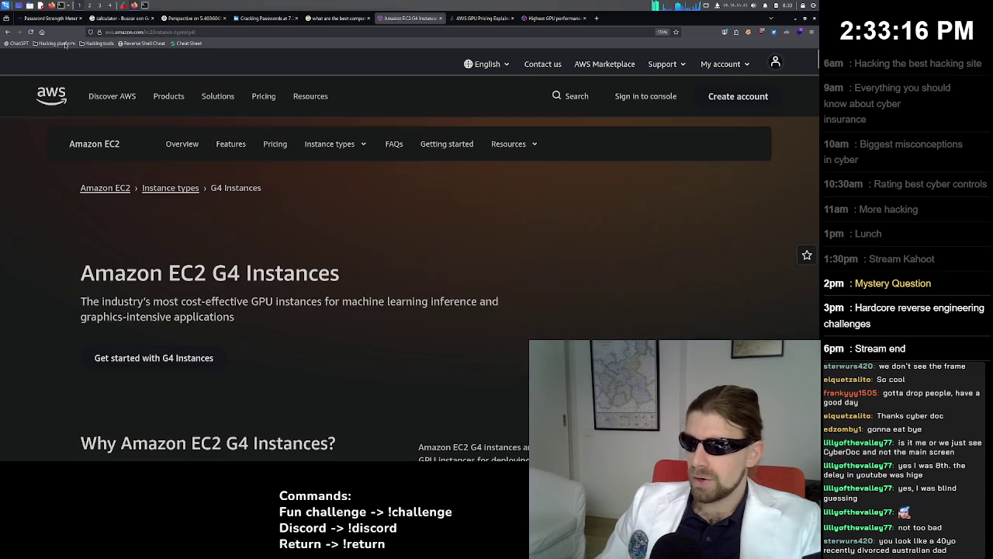
left_click(8, 31)
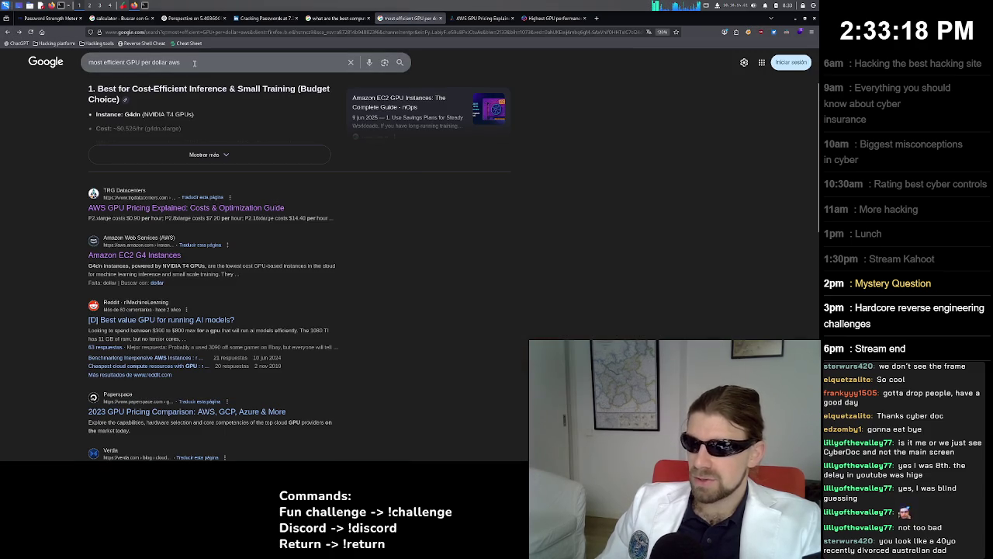
Search 'aws nvidia rtx 4090 rental price' and keep the Vast.ai offer in a new tab
left_click(181, 63)
left_click_drag(180, 63, 91, 63)
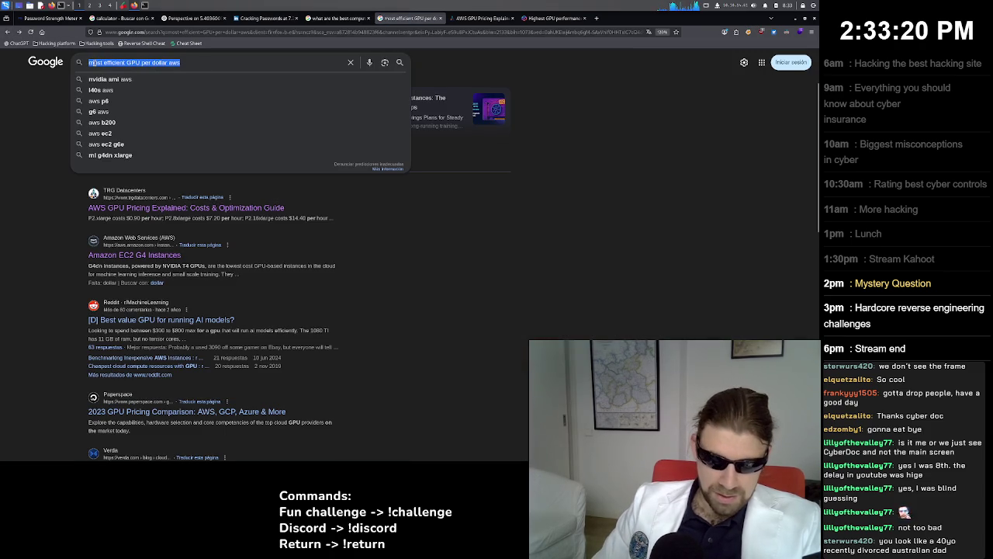
type("aws ")
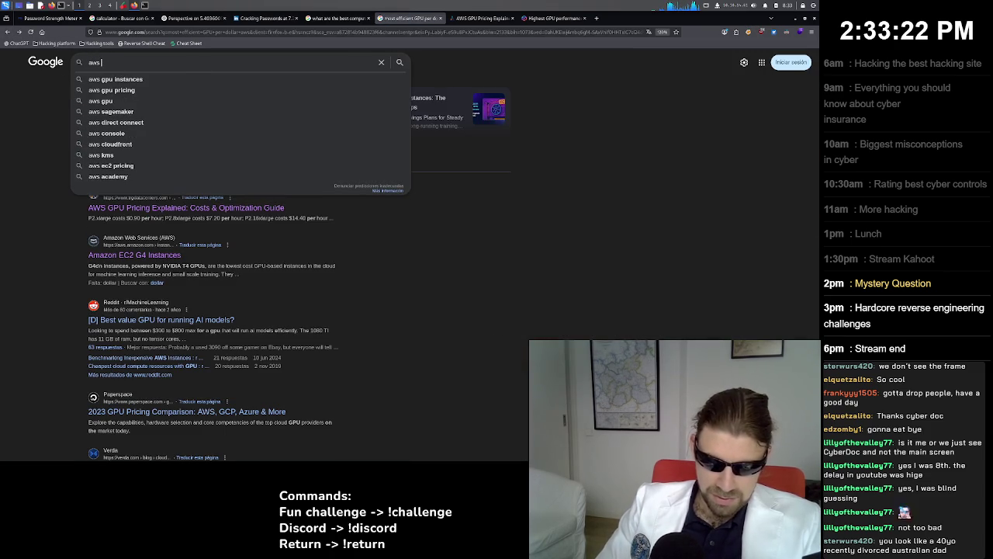
type("nvidia rtx 4090 re")
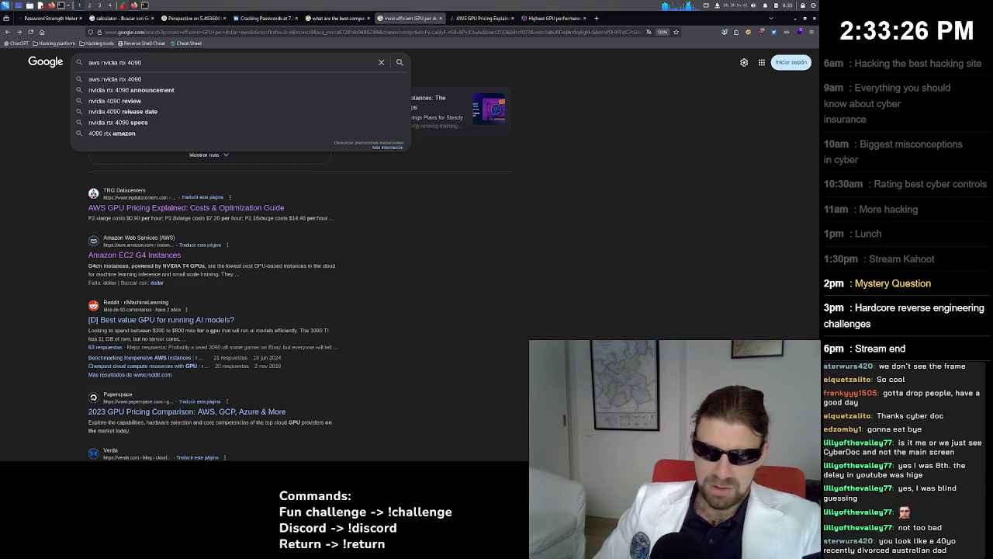
type("ntal price")
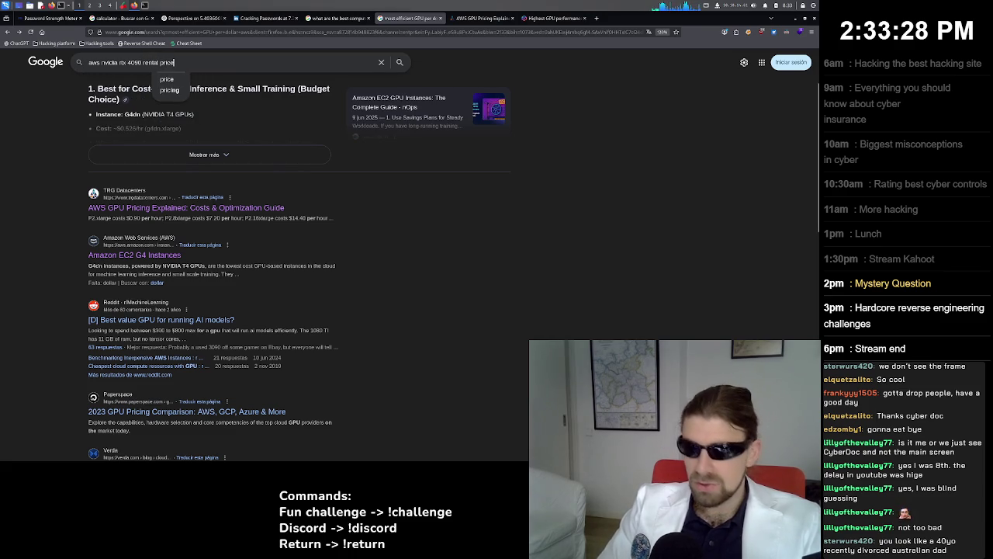
key("Return")
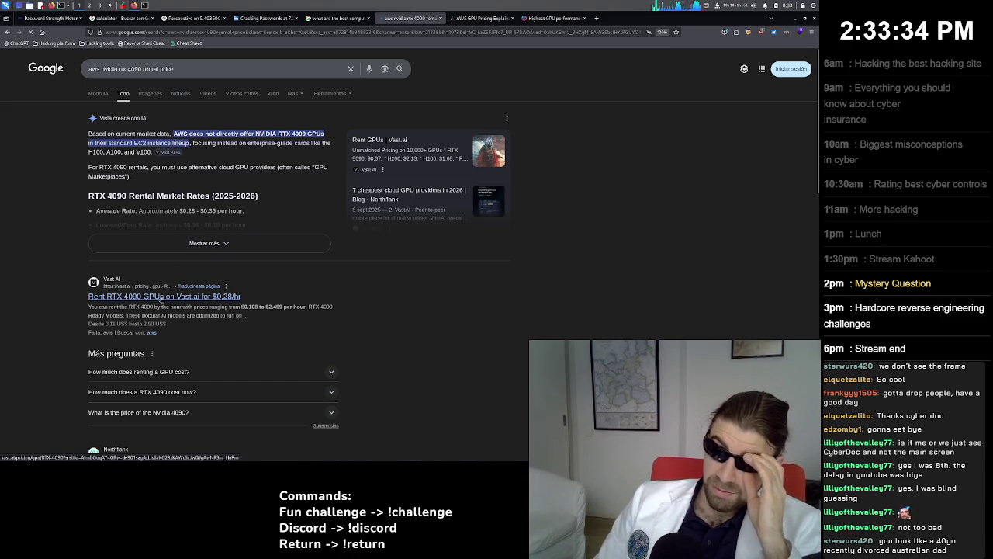
middle_click(163, 298)
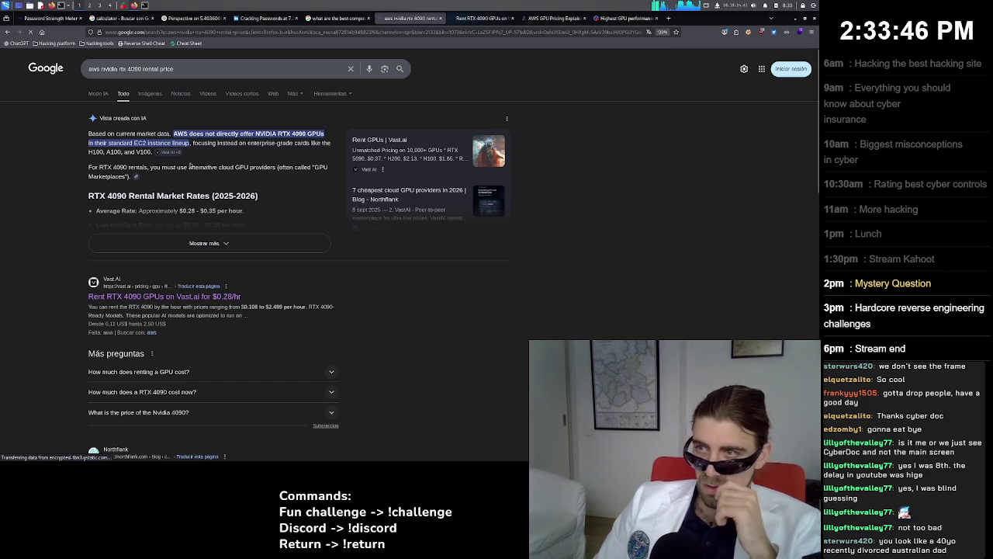
Open the Reddit thread comparing AWS p3.2xlarge with multiple RTX 4090s from the AI answer's sources
left_click(171, 152)
scroll(179, 277, "down", 2)
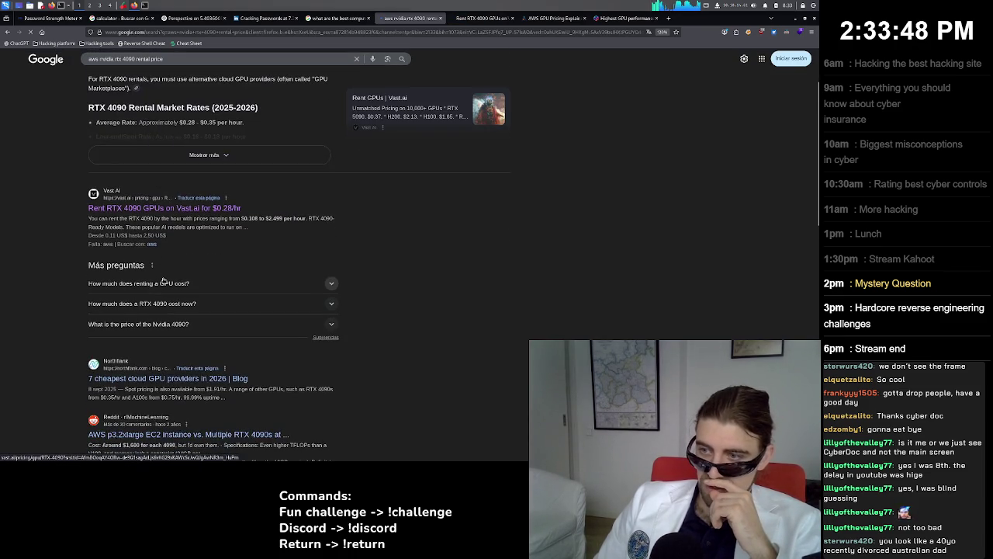
scroll(163, 280, "down", 3)
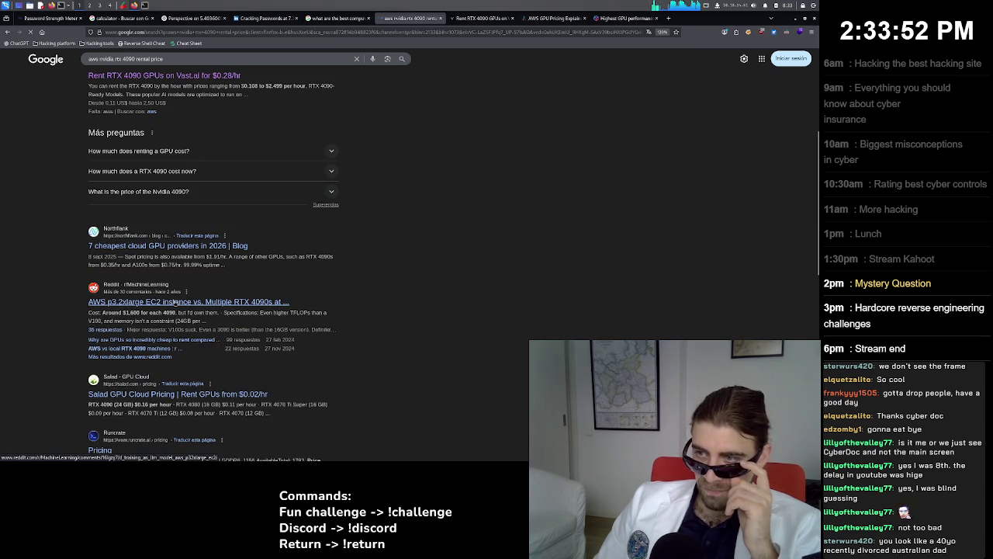
left_click(175, 302)
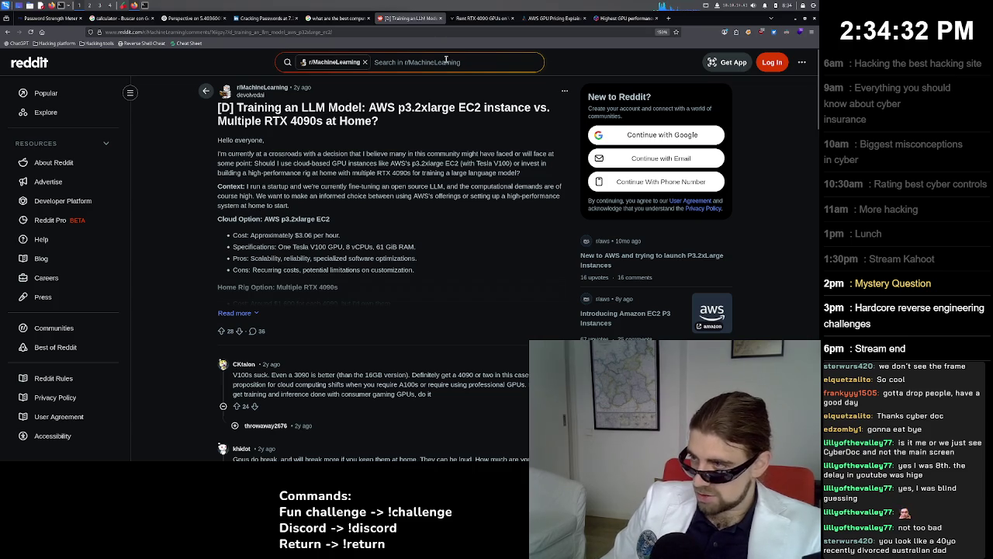
mouse_move(401, 186)
left_mouse_down()
mouse_move(481, 195)
mouse_move(542, 187)
mouse_move(258, 196)
mouse_move(290, 187)
mouse_move(292, 206)
mouse_move(460, 201)
mouse_move(295, 206)
left_mouse_up()
left_click(414, 216)
scroll(414, 217, "down", 3)
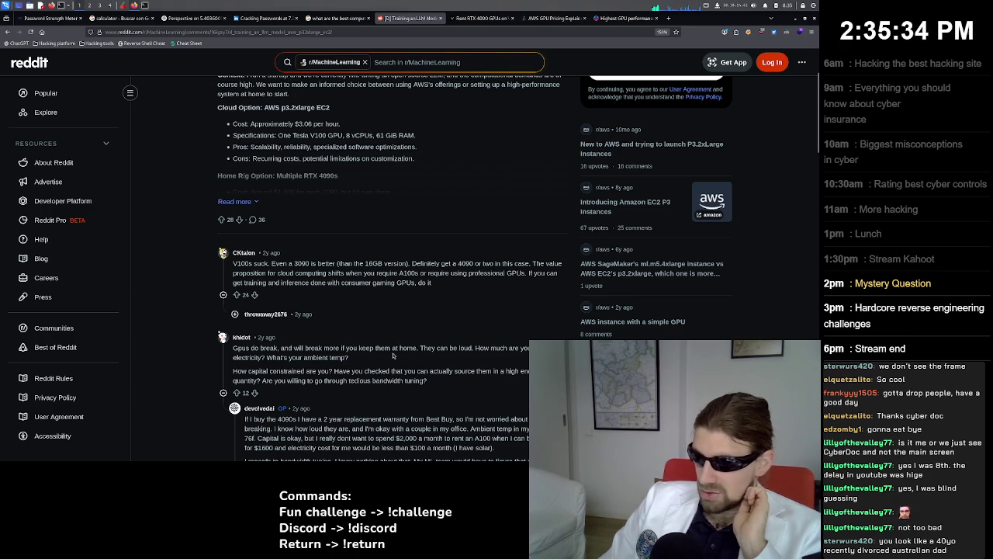
scroll(393, 356, "down", 1)
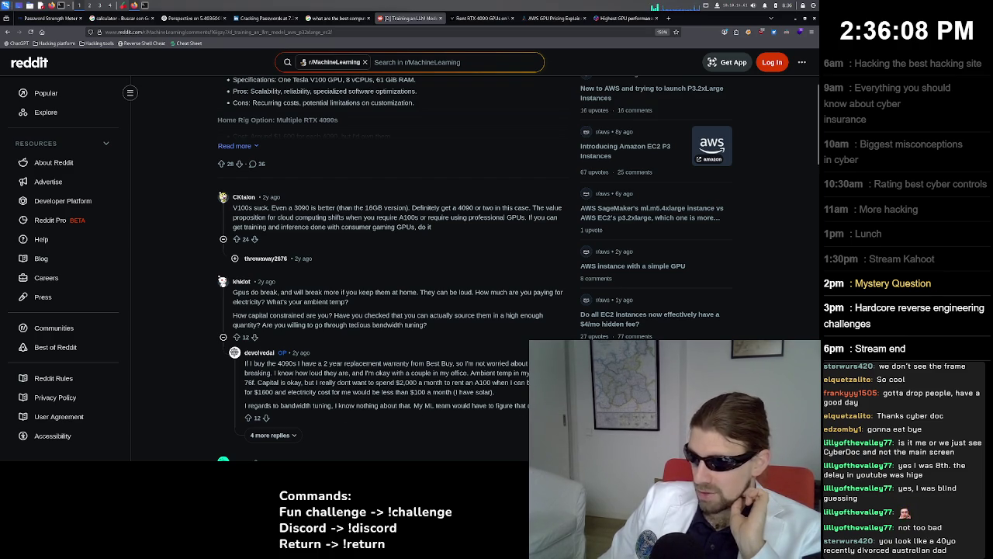
scroll(416, 391, "down", 1)
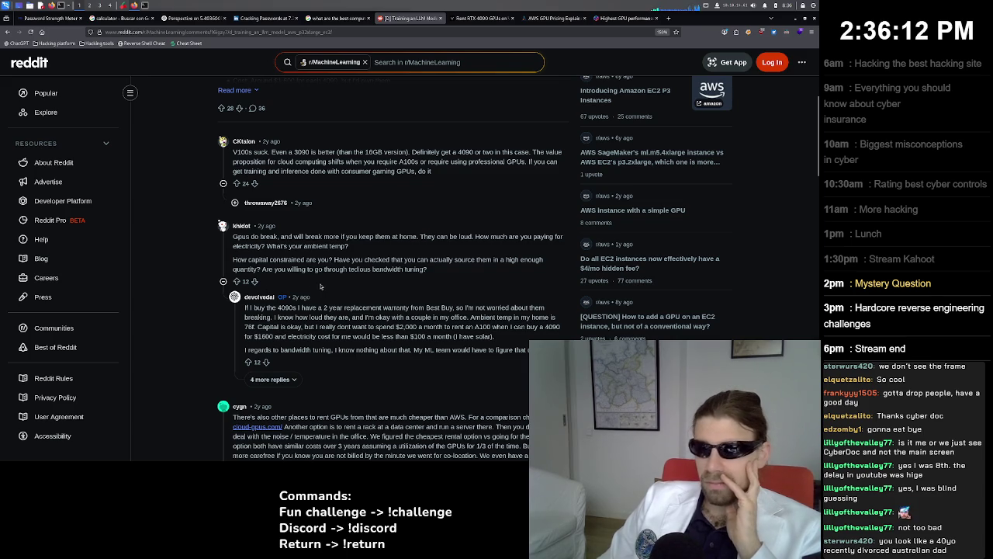
scroll(321, 287, "up", 4)
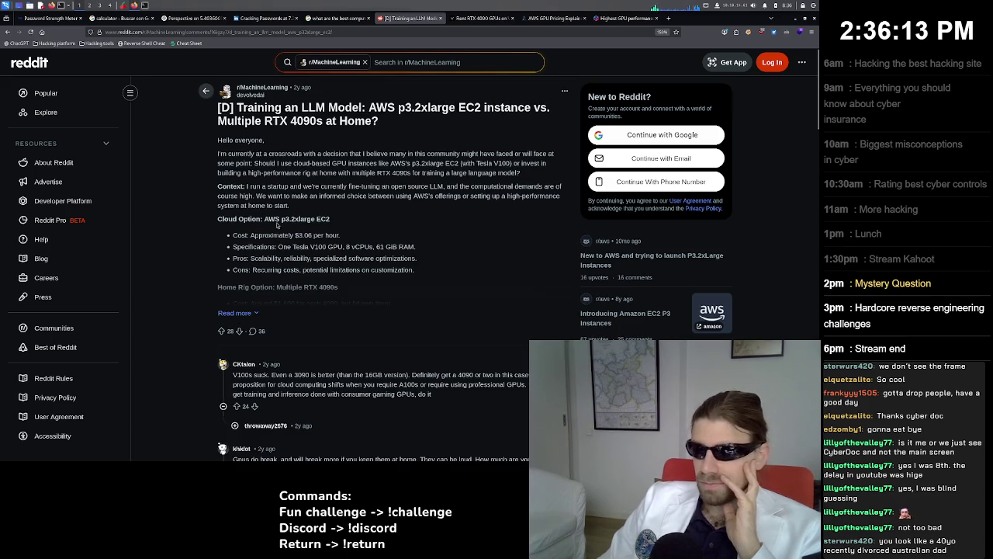
left_click(8, 32)
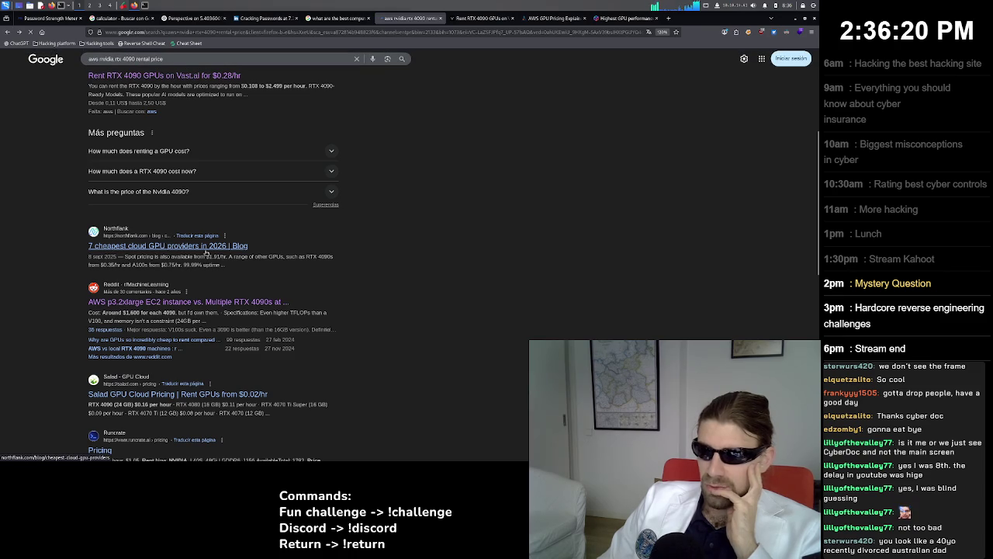
Keep Salad's GPU pricing in a new tab, then open the Vast.ai Console from its $0.28/hr RTX 4090 page
scroll(215, 356, "down", 1)
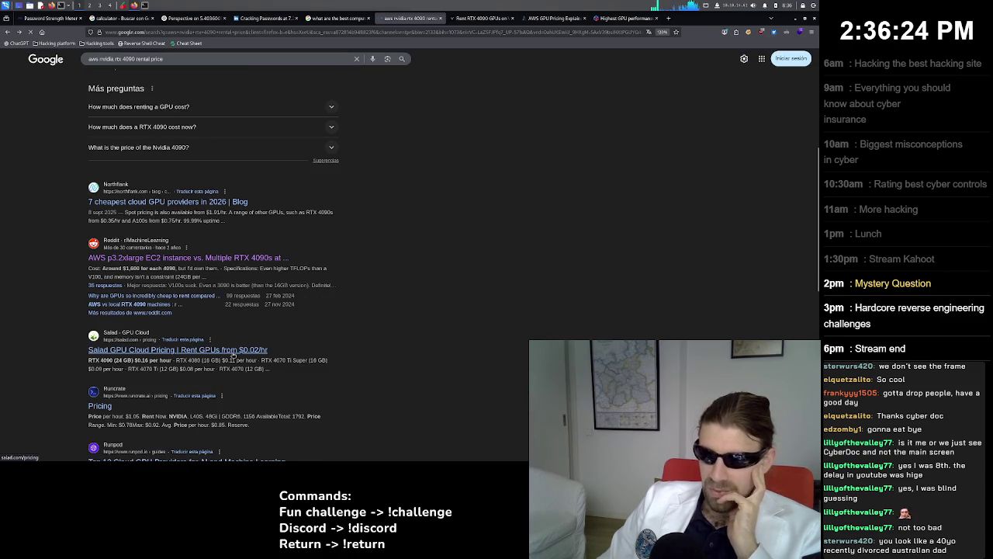
middle_click(234, 353)
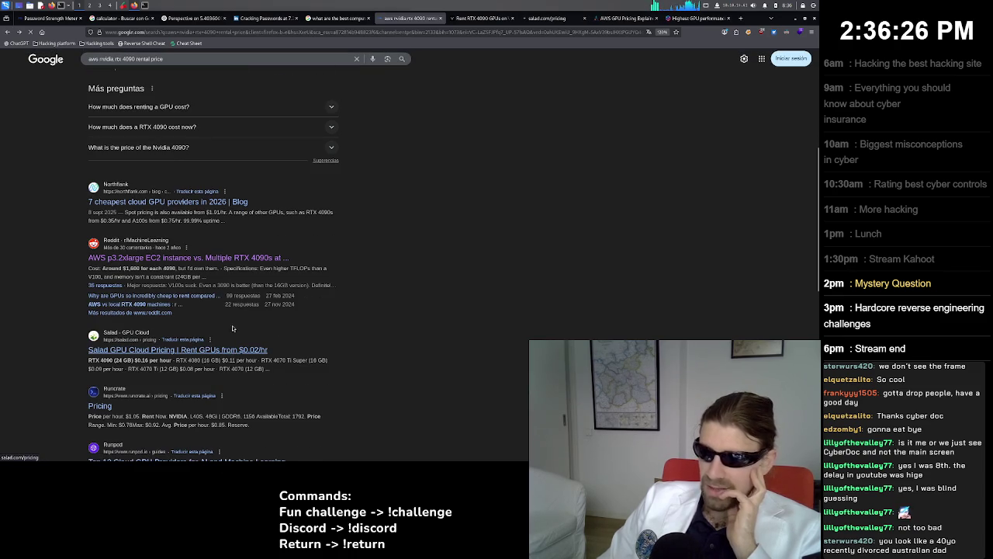
left_click(486, 18)
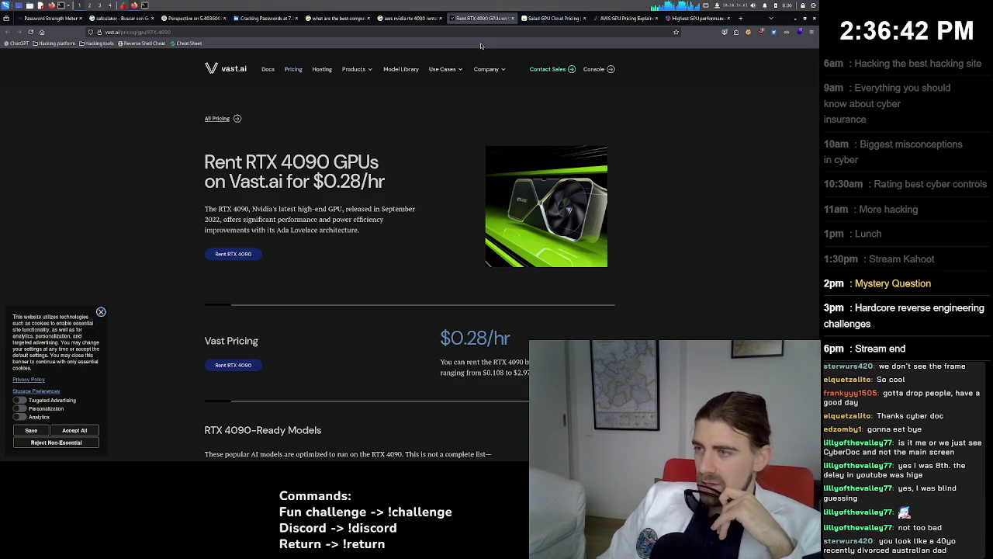
middle_click(254, 256)
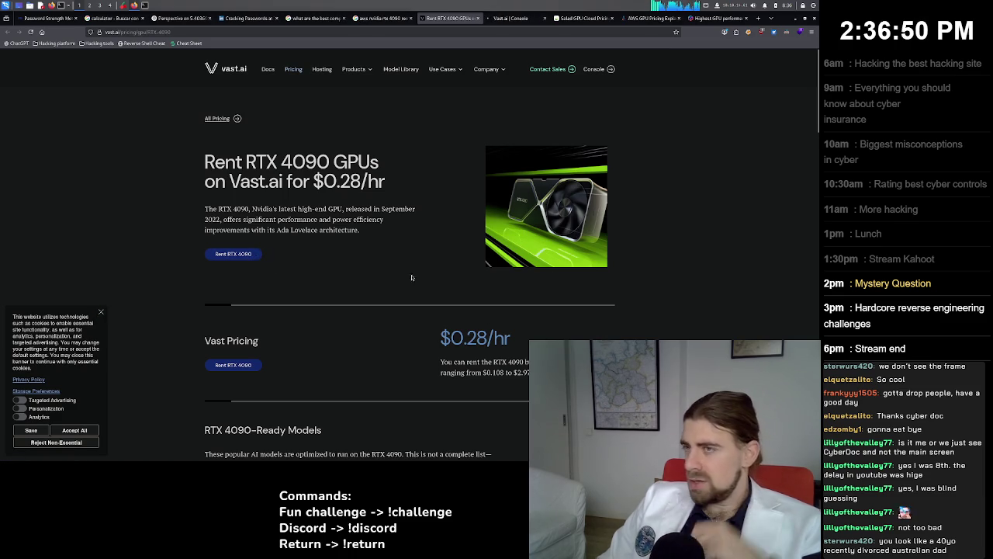
Add 0.28$/h on a new line under '7. Cost to rent this on AWS' in the Big brain note
left_click(123, 7)
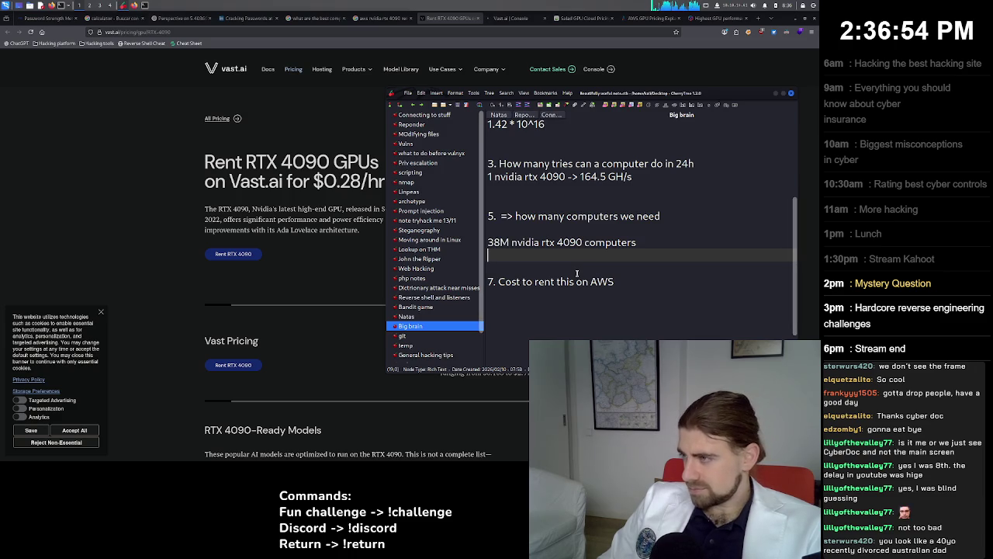
left_click(561, 292)
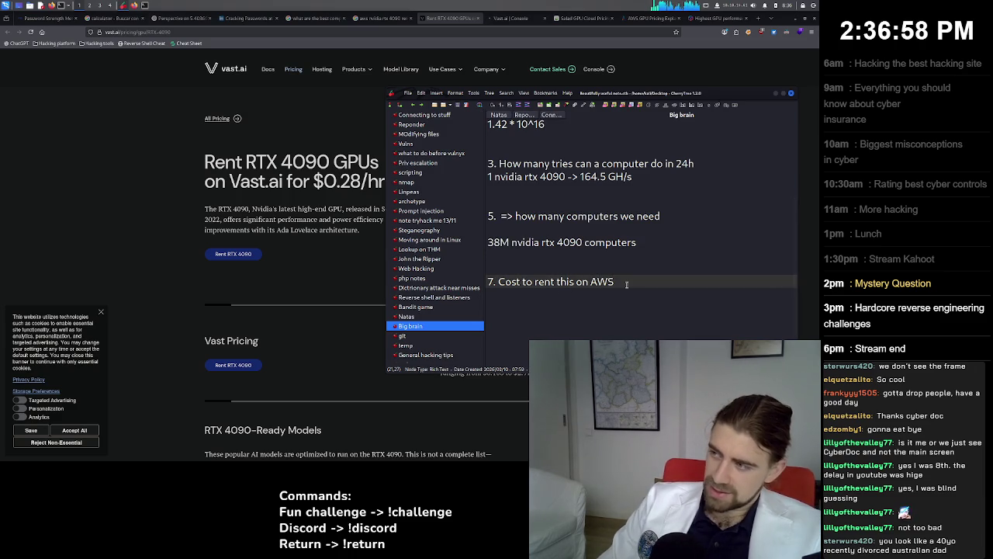
key("Return")
type("8.")
key("BackSpace")
key("BackSpace")
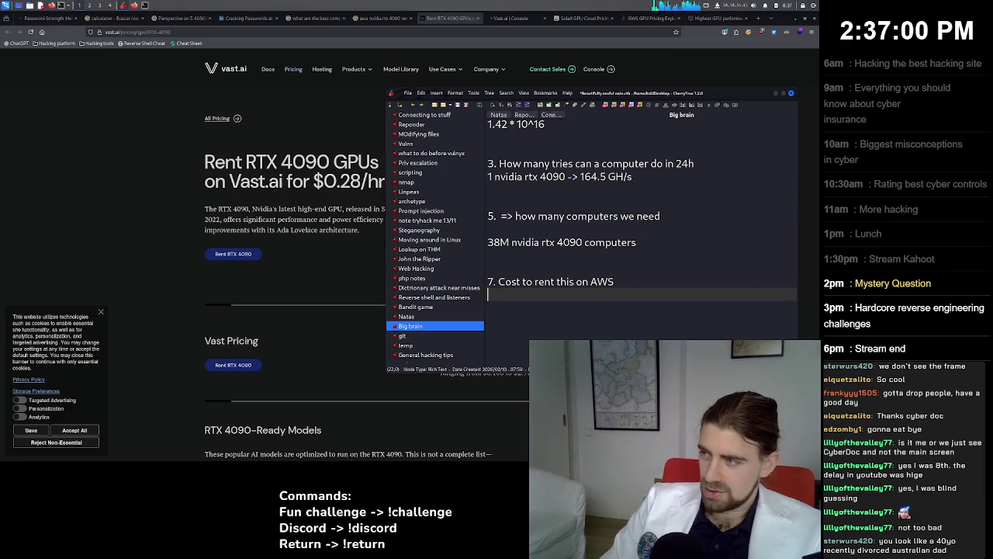
type("28")
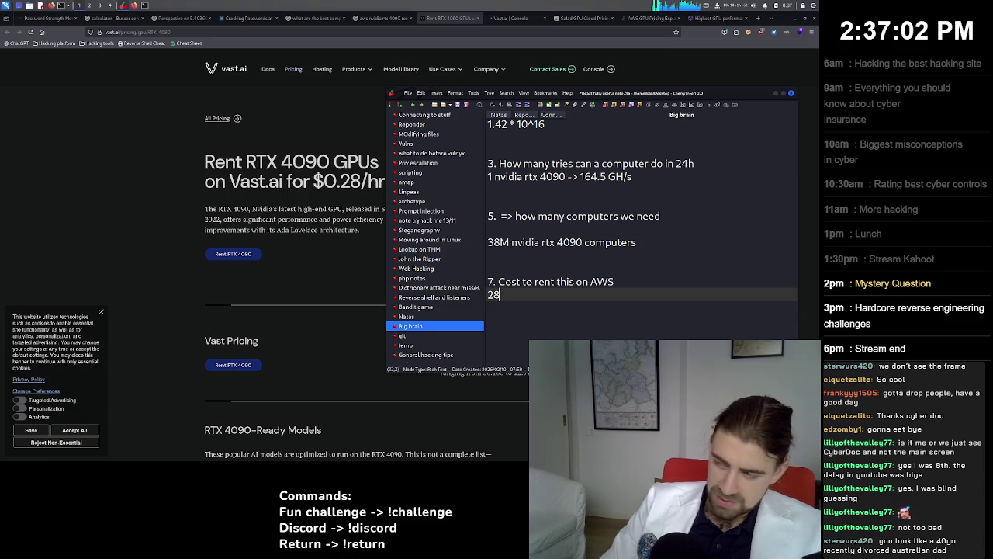
key("Left")
key("Left")
type("0.")
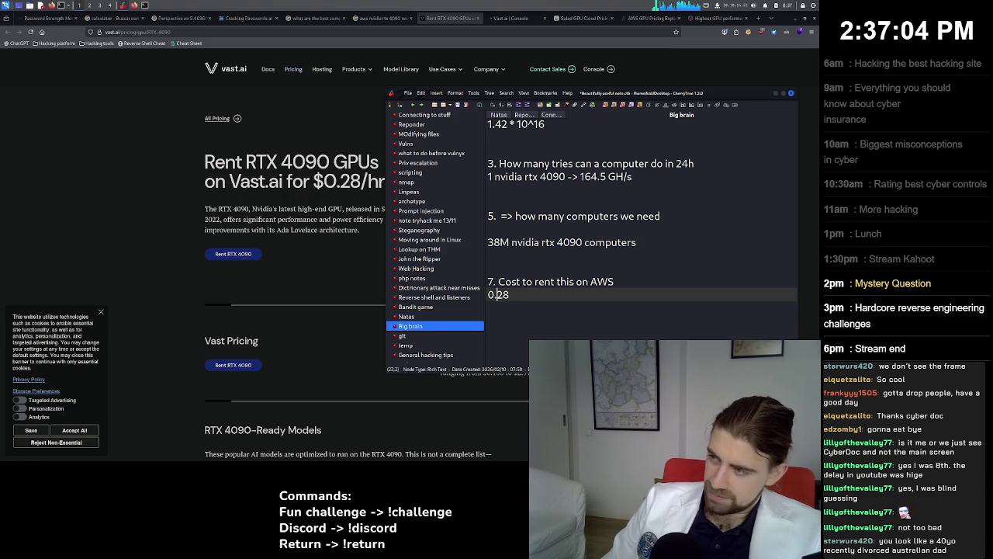
key("End")
type("$/h")
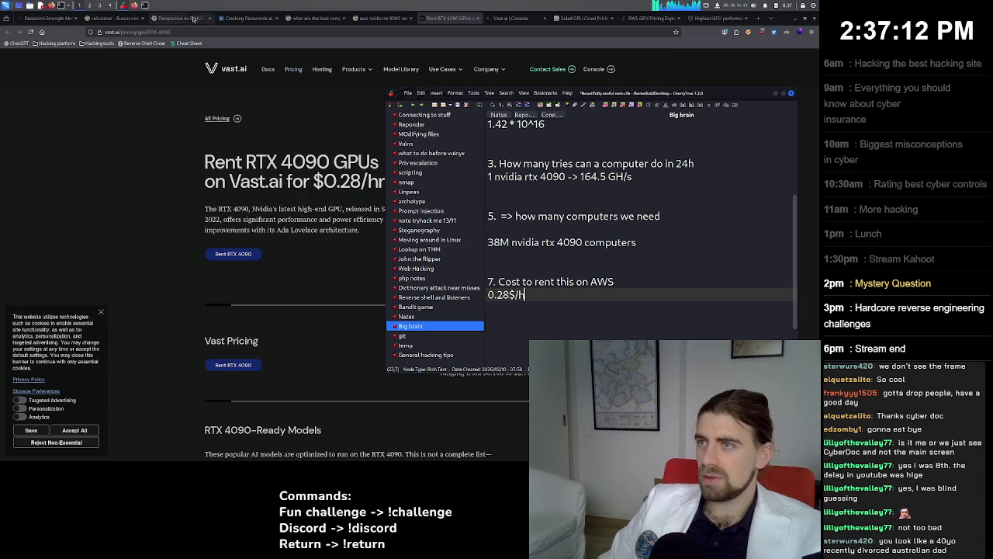
left_click(112, 18)
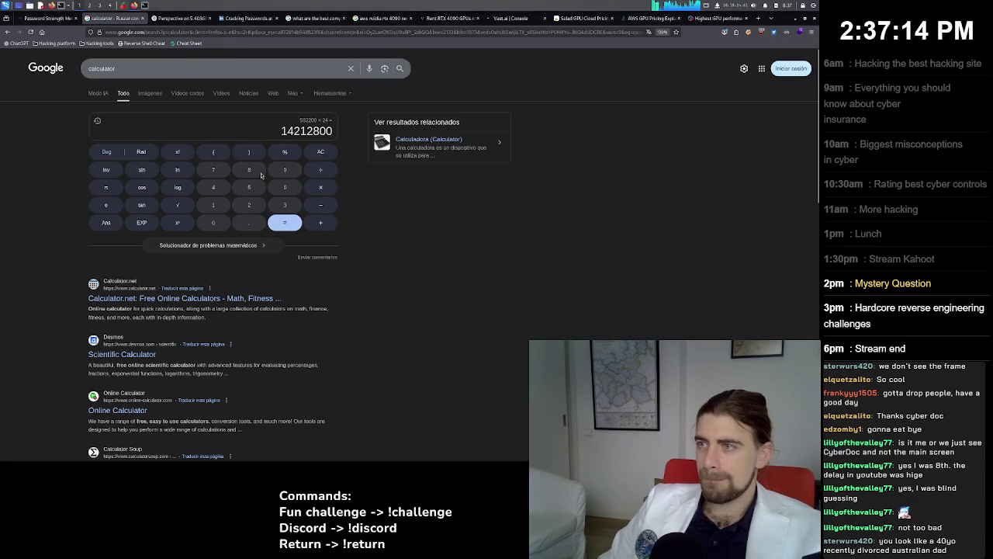
Compute one GPU's daily cost, 0.28 × 24 = 6.72, in the Google calculator
left_click(321, 151)
left_click(249, 223)
left_click(249, 205)
left_click(249, 169)
left_click(321, 187)
left_click(249, 205)
left_click(213, 187)
left_click(284, 223)
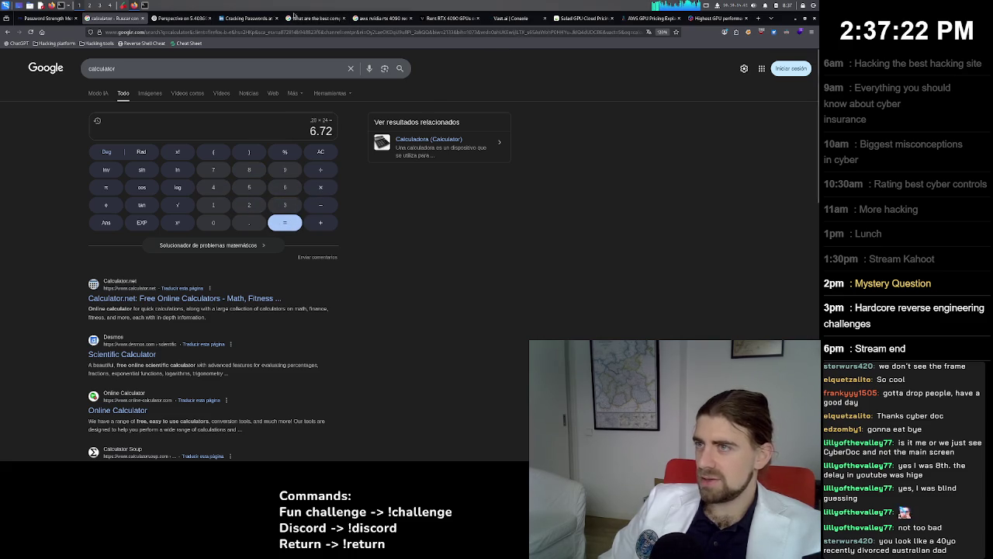
left_click(124, 7)
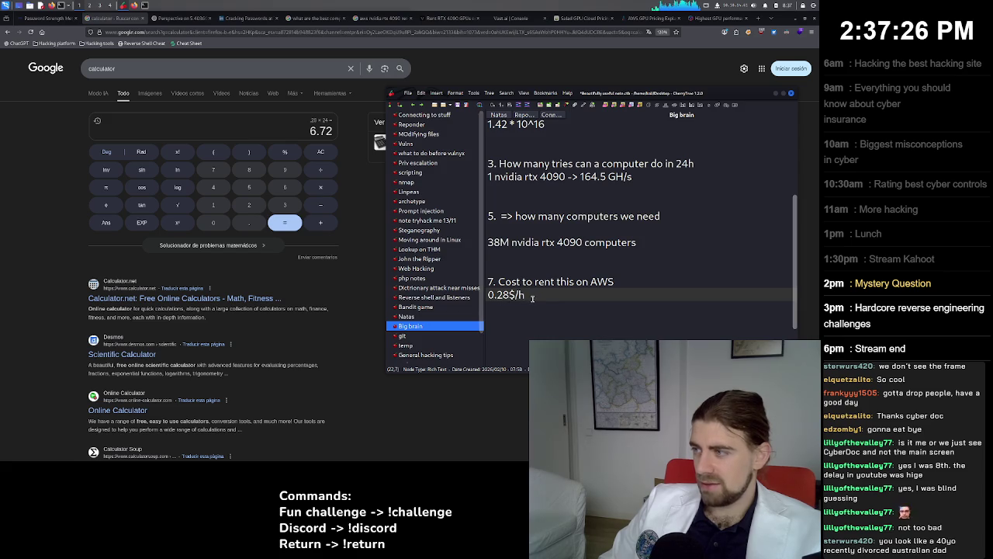
Save the notes file and write 6.72$/day on a new line below 0.28$/h
key("ctrl+s")
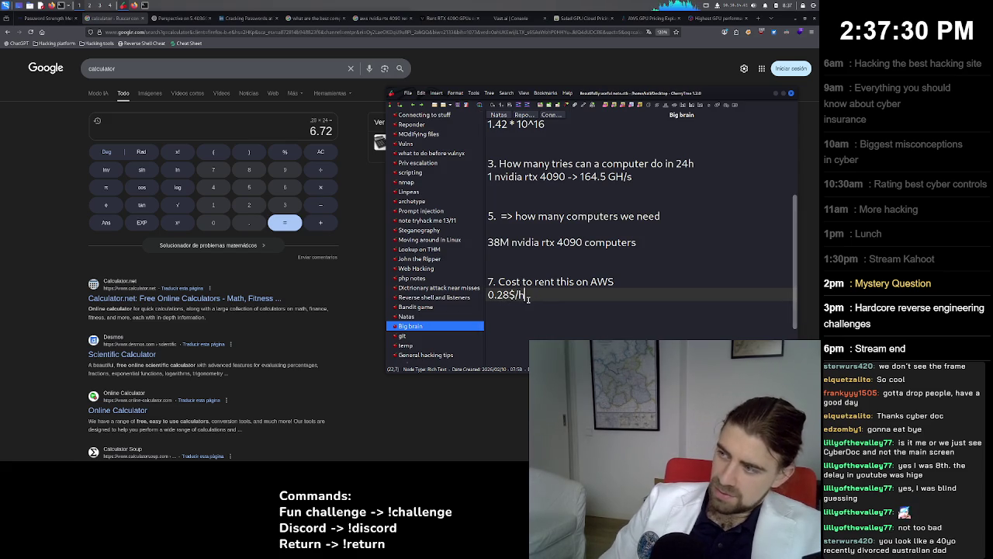
key("Return")
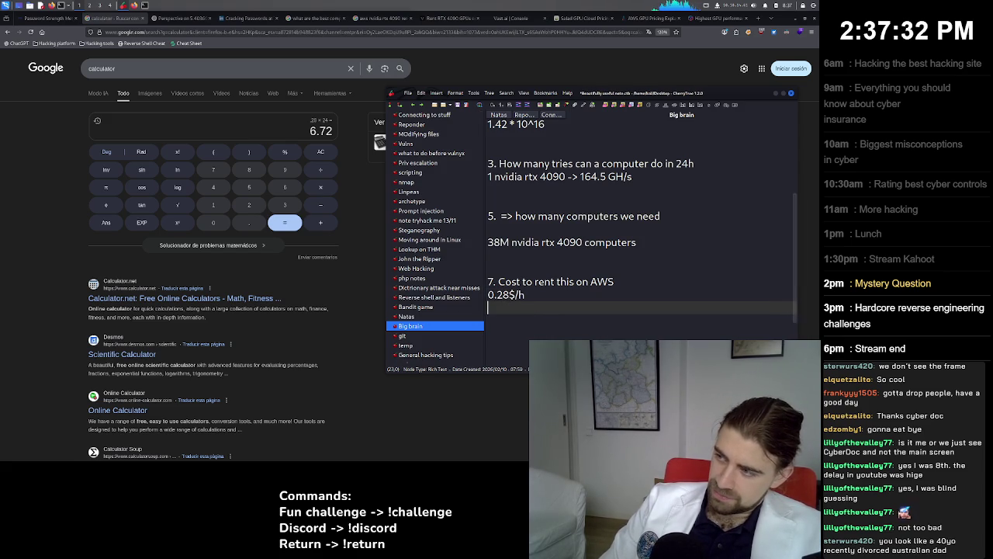
type("6.72")
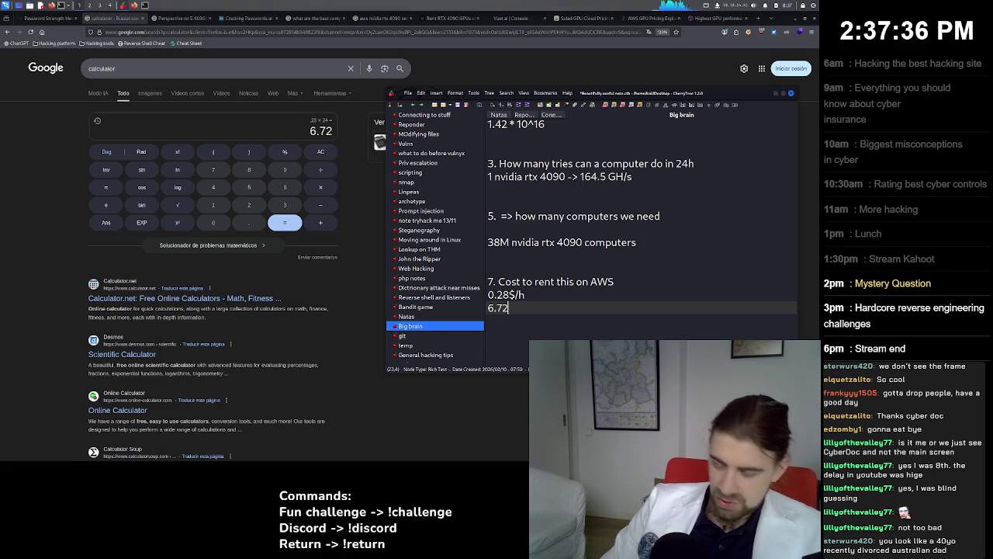
type("$/day")
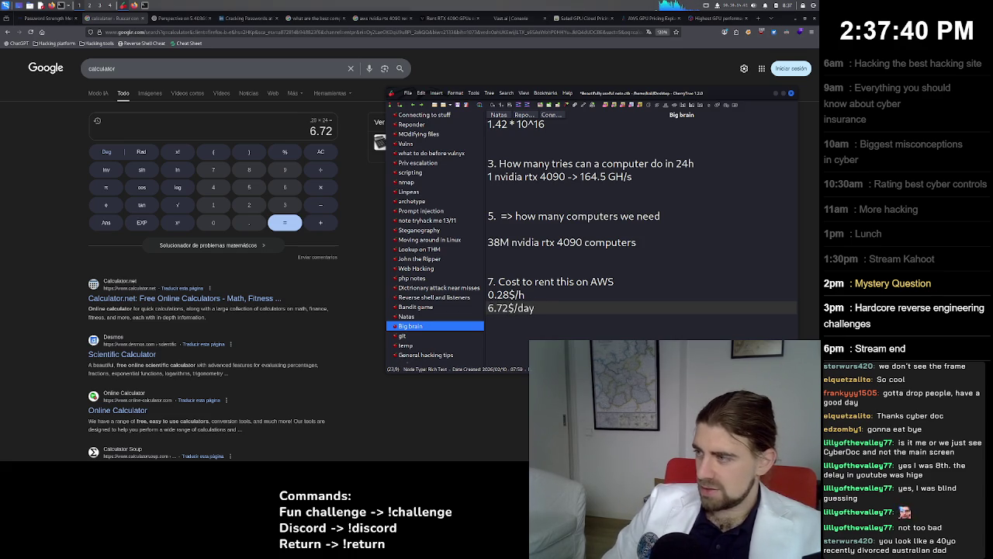
key("Return")
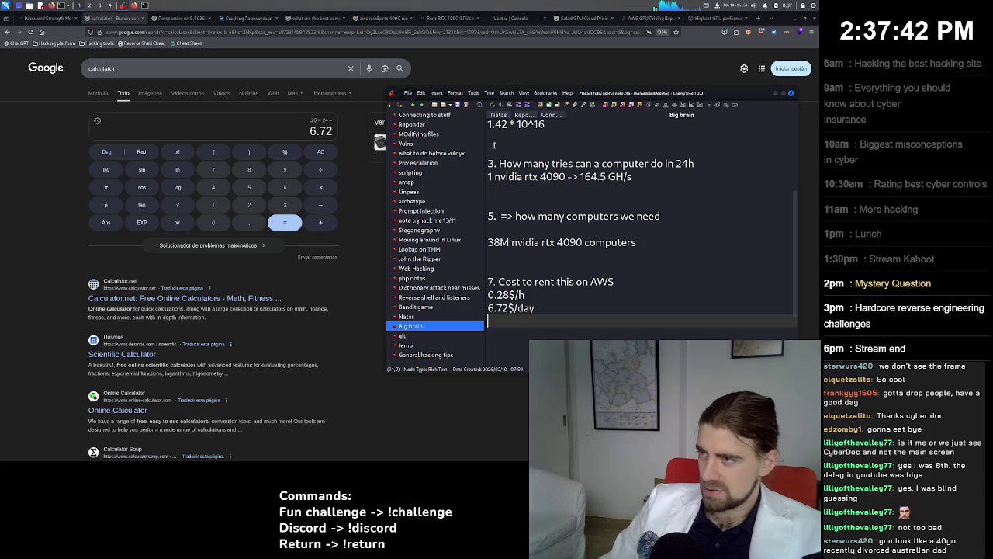
Multiply 6.72 by 32000000 computers in the calculator, getting 215040000
left_click(323, 188)
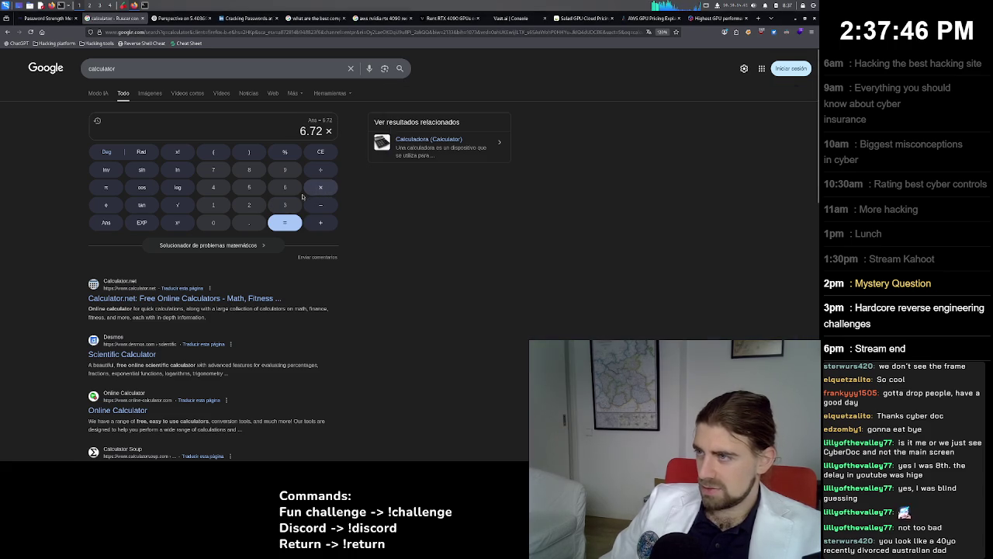
left_click(288, 205)
left_click(253, 205)
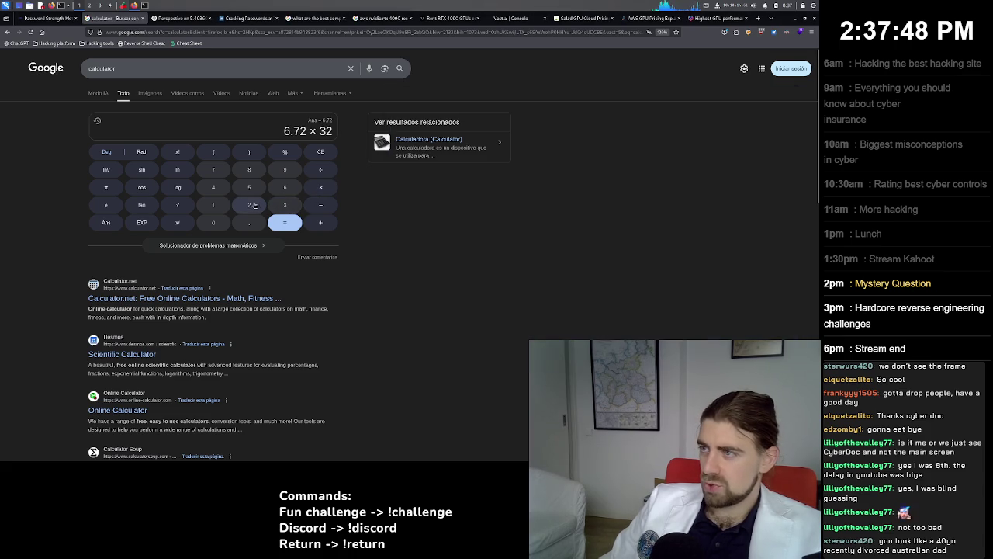
left_click(221, 225)
left_click(221, 225)
left_click(221, 226)
left_click(222, 225)
left_click(221, 226)
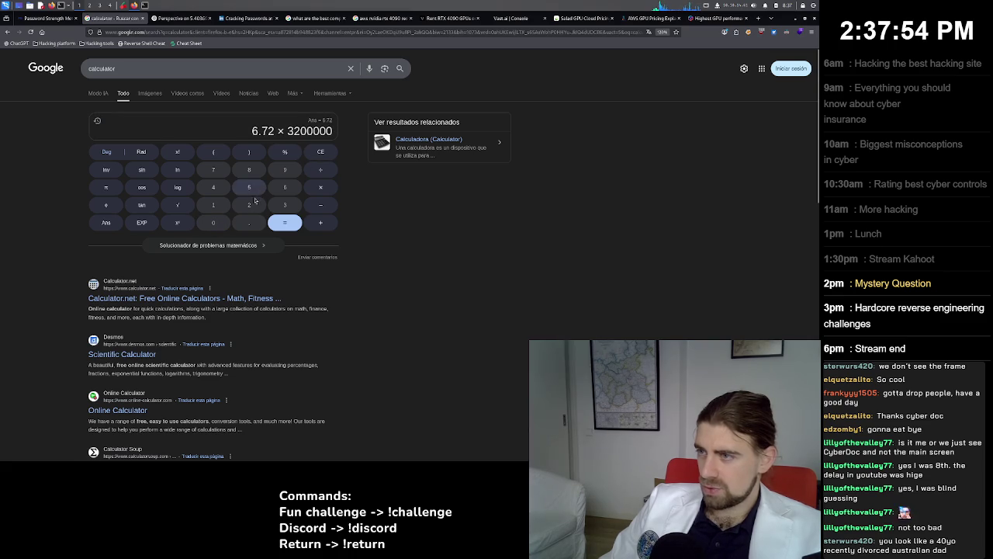
left_click(218, 224)
left_click(288, 226)
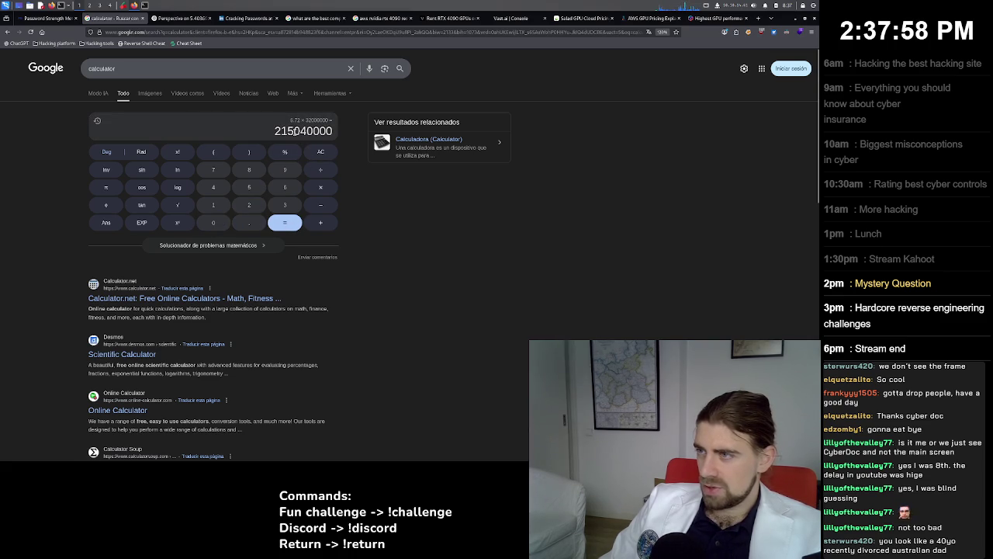
Highlight the trailing six digits of 215040000 to read the total in millions
left_click_drag(332, 132, 312, 132)
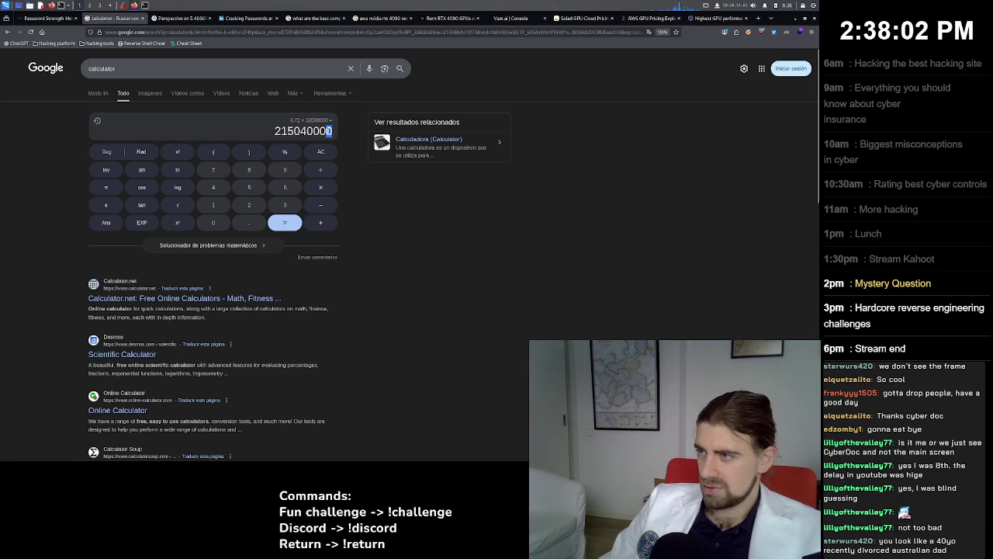
left_click(294, 131, "shift")
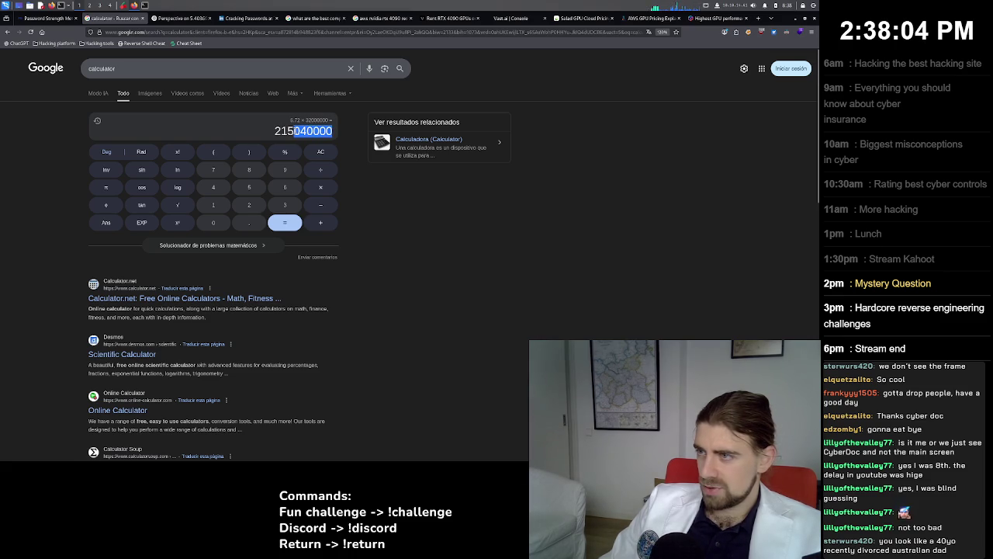
left_click(135, 6)
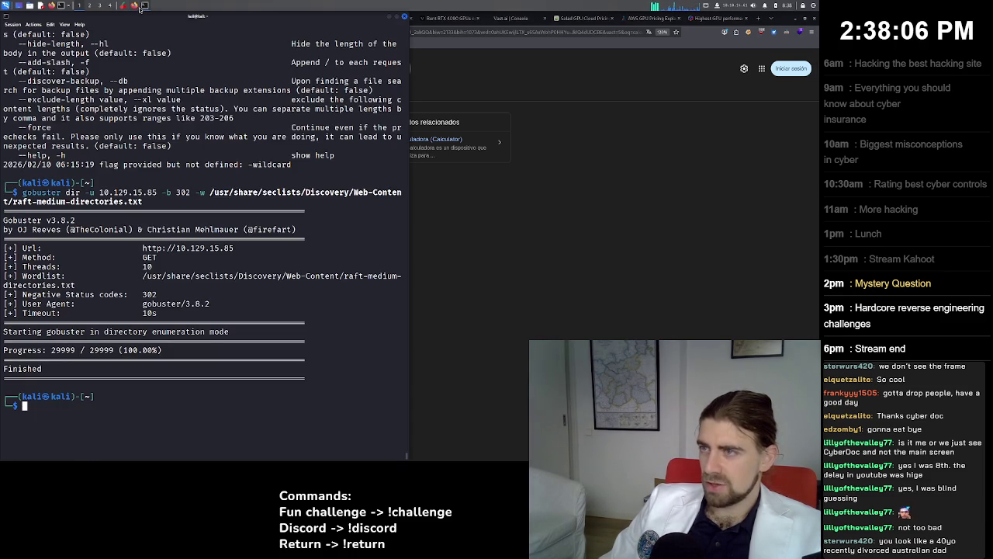
Write the total cost 215M$ beneath 6.72$/day and maximize the notes window to check it
left_click(126, 8)
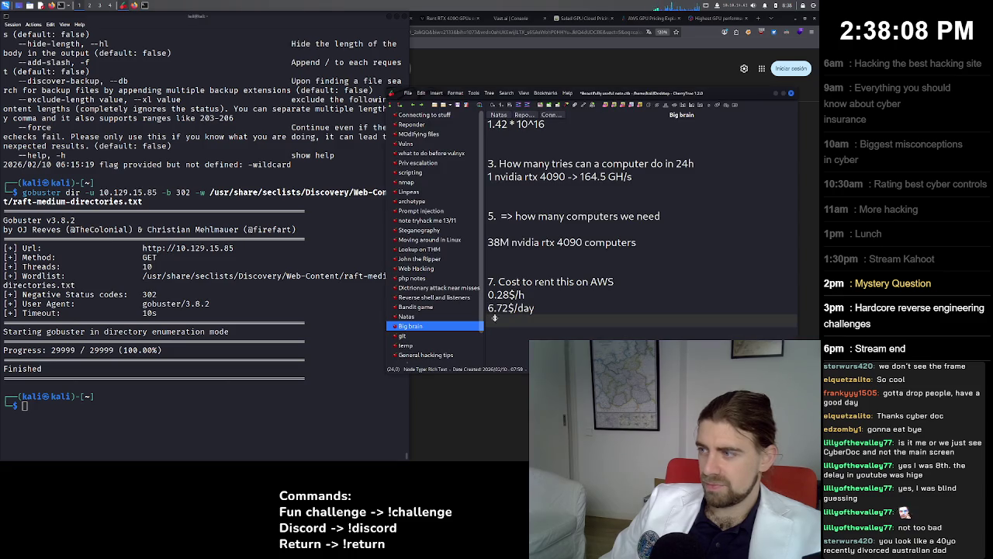
type("215M")
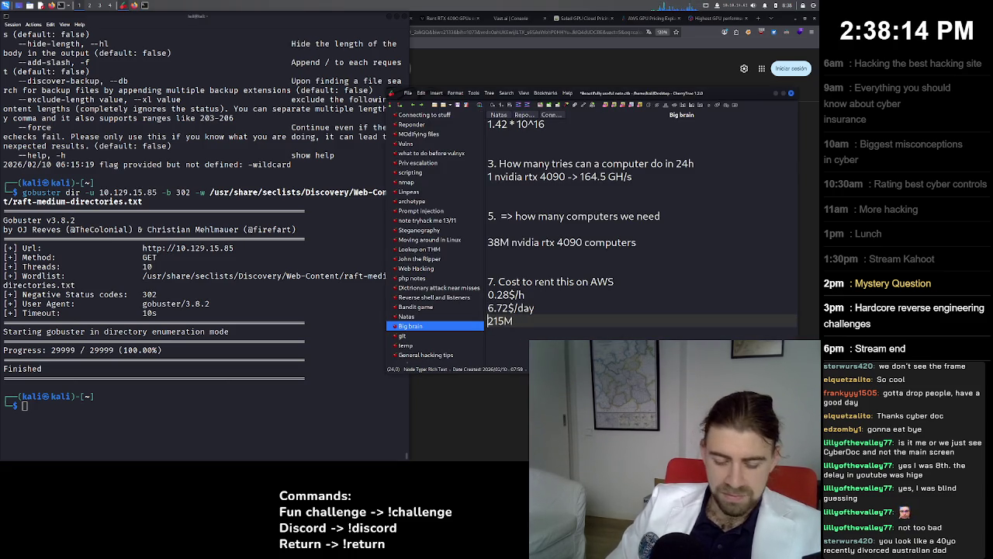
type("$")
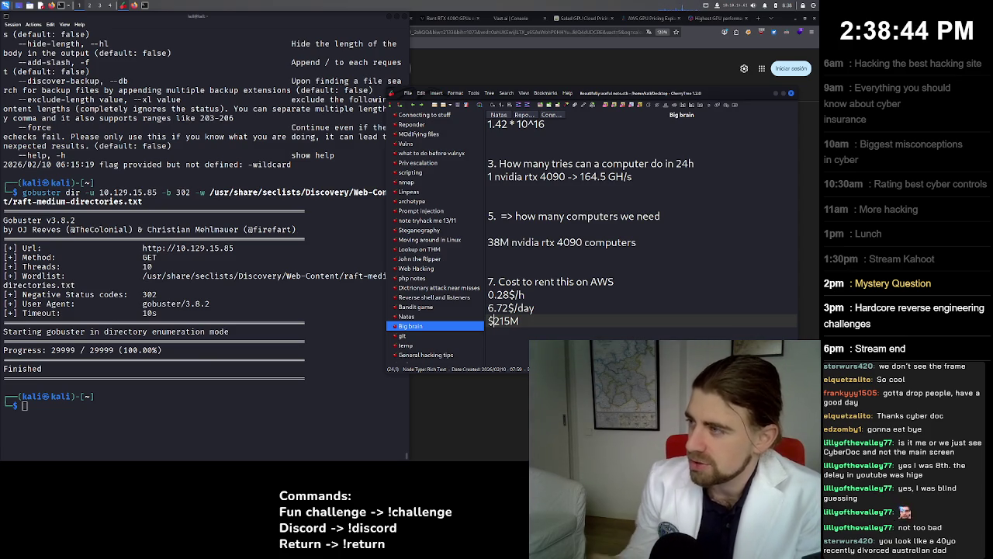
scroll(608, 163, "up", 1)
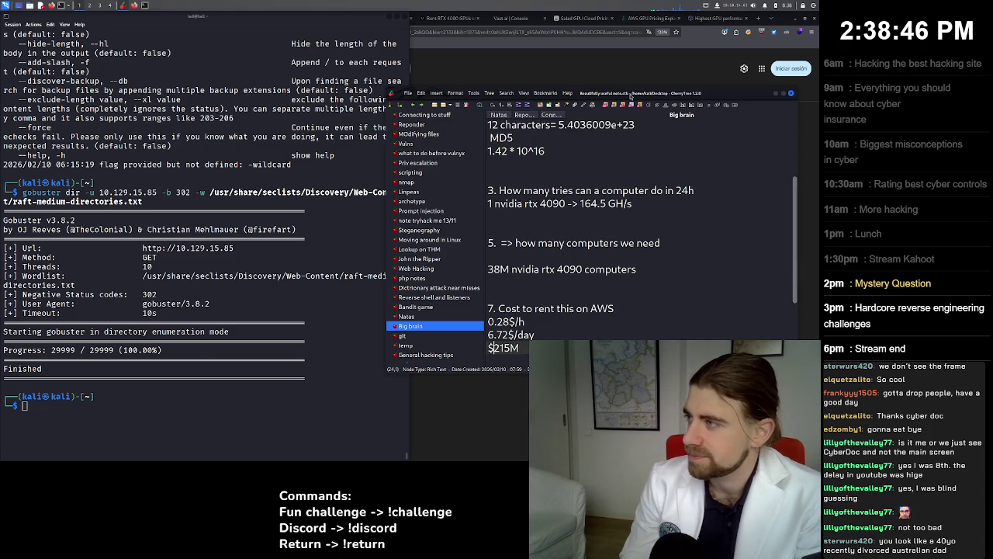
double_click(631, 94)
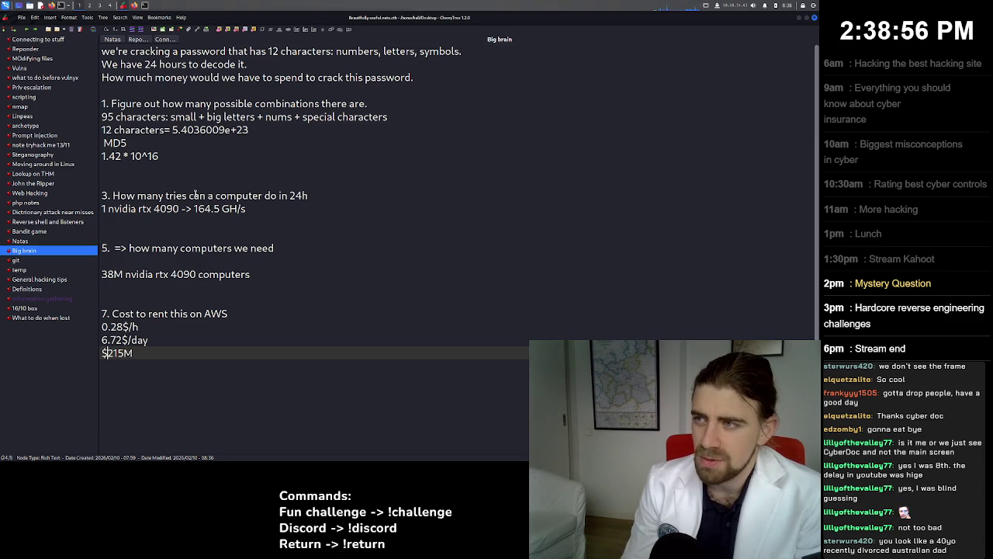
double_click(132, 354)
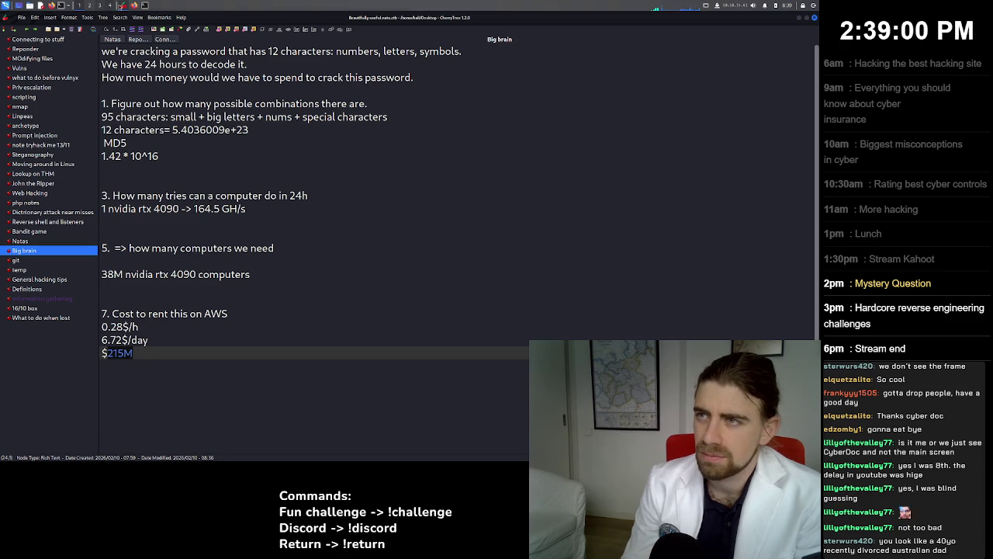
left_click(134, 5)
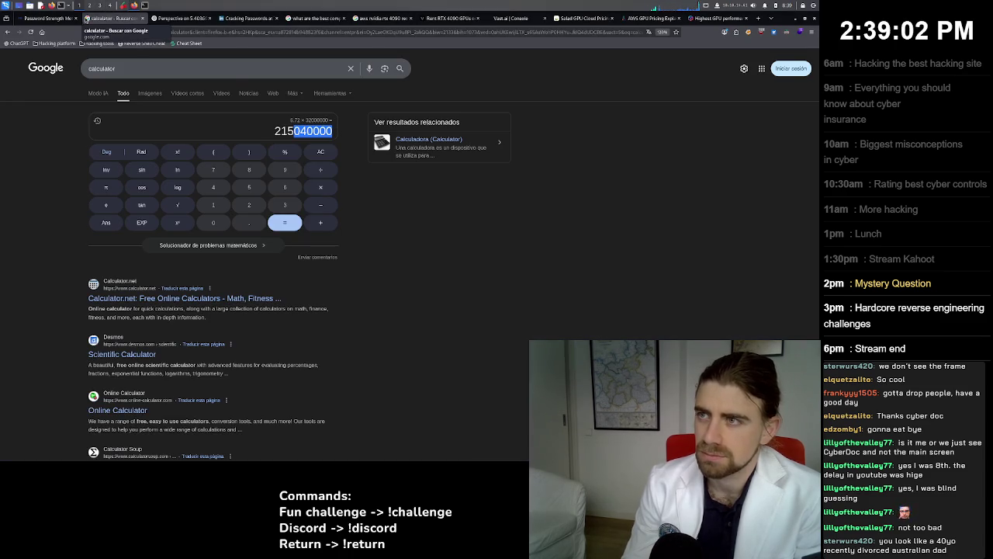
Tell ChatGPT cracking this password would need 215M, with GPUs at 28 cents an hour
left_click(187, 18)
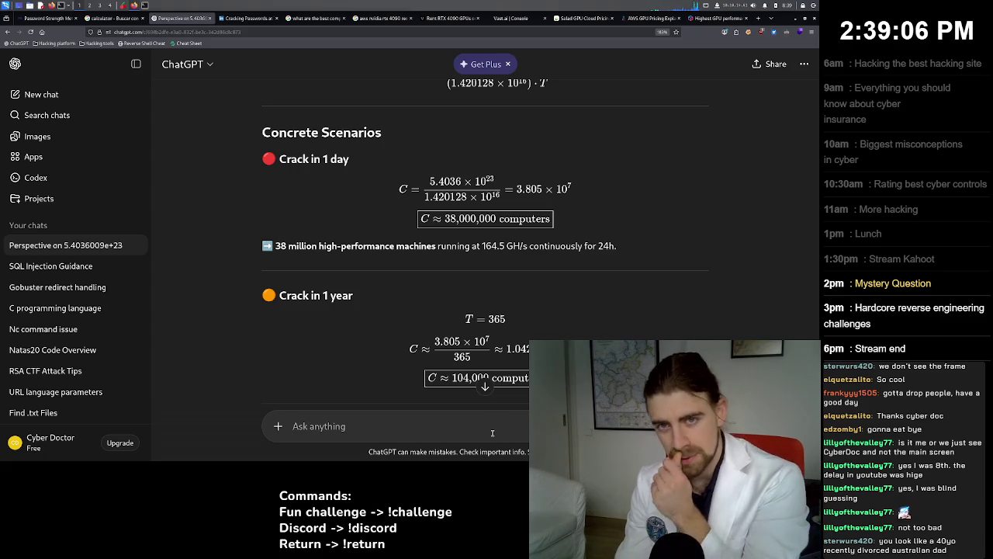
left_click(497, 434)
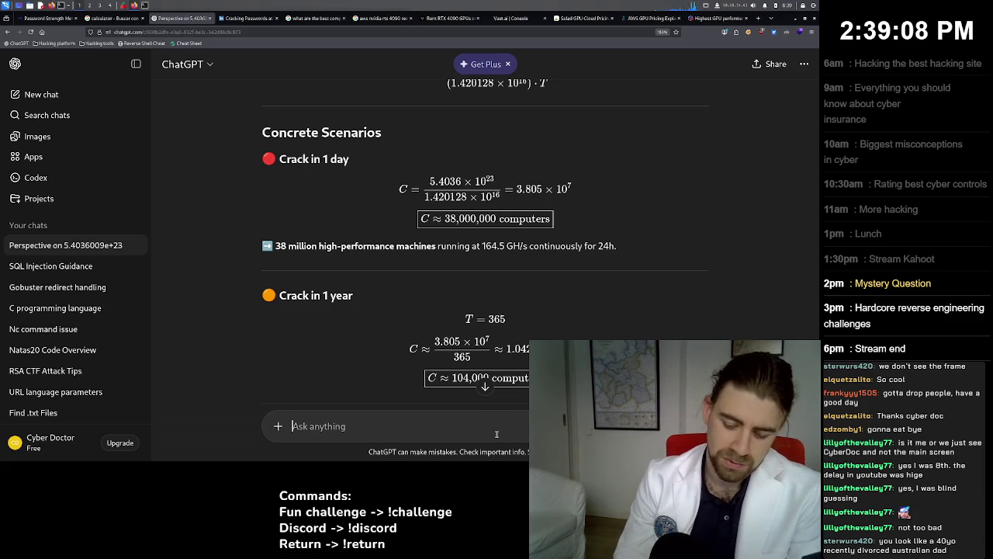
type("so if")
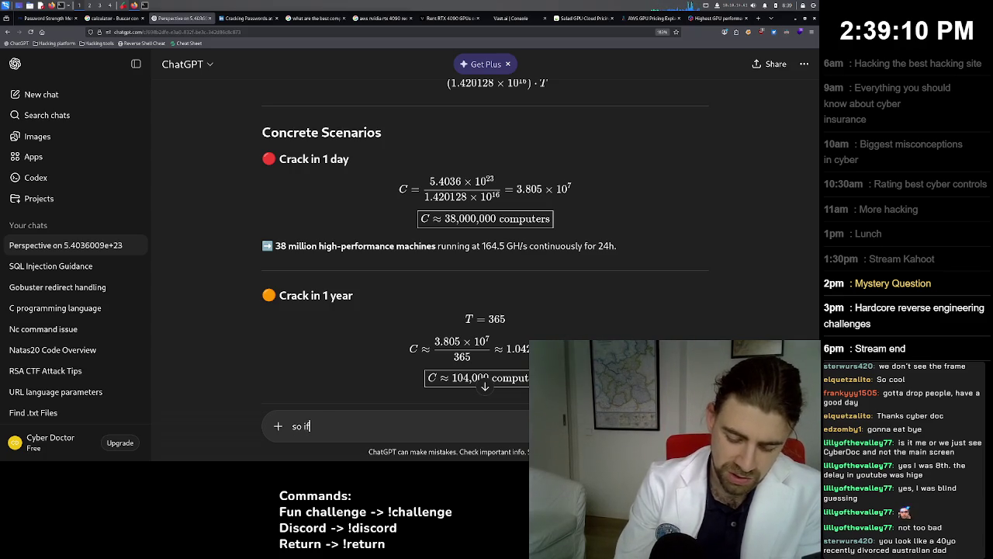
type(" we want to")
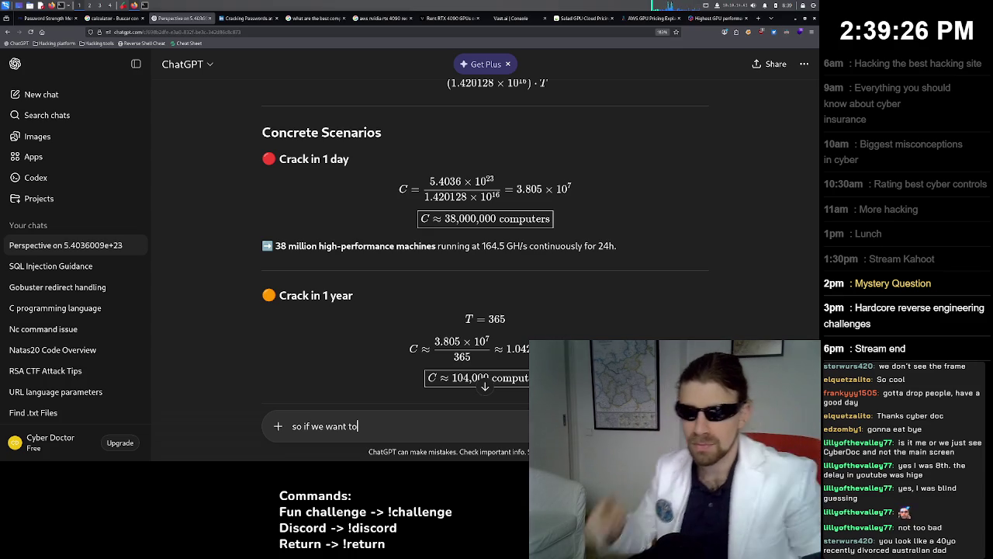
type("crack this ")
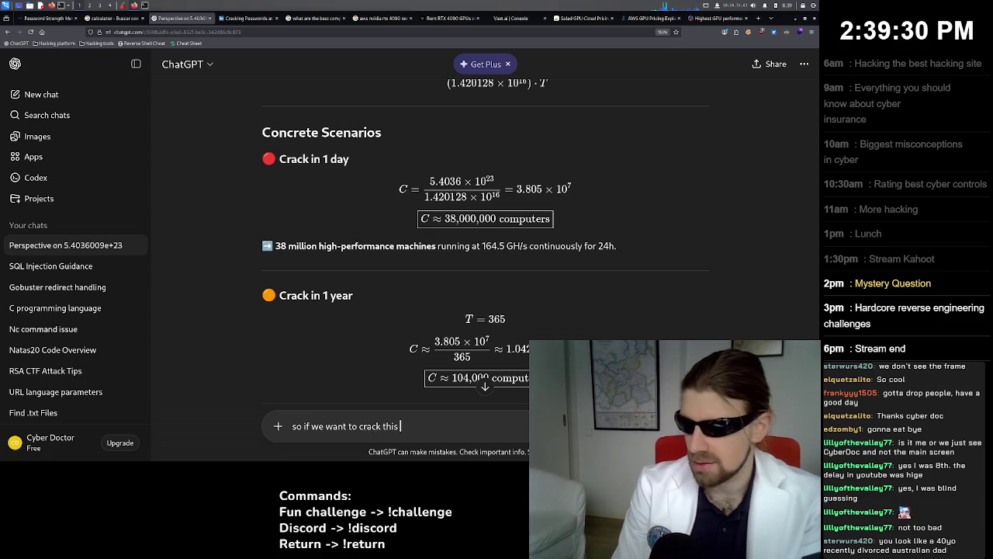
type("password, we would need")
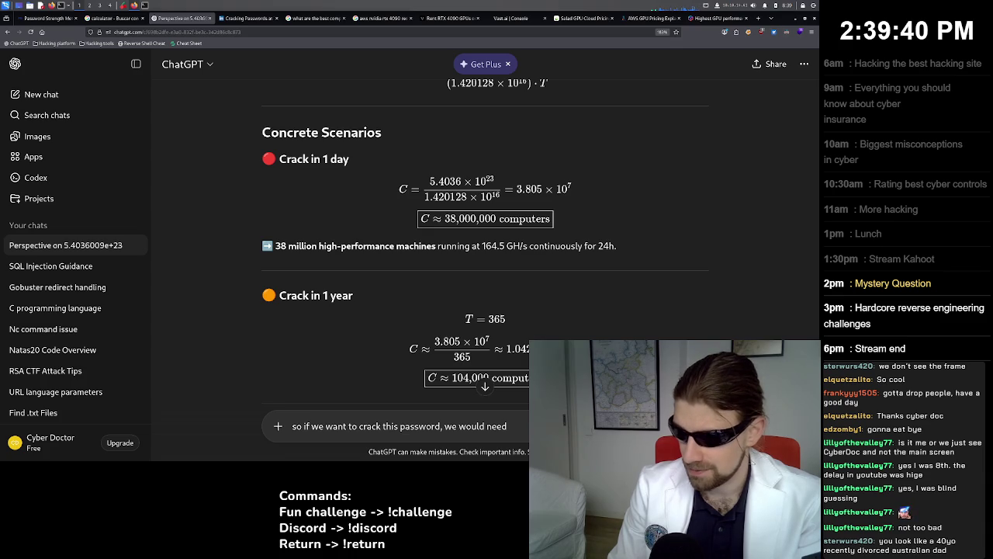
type("215")
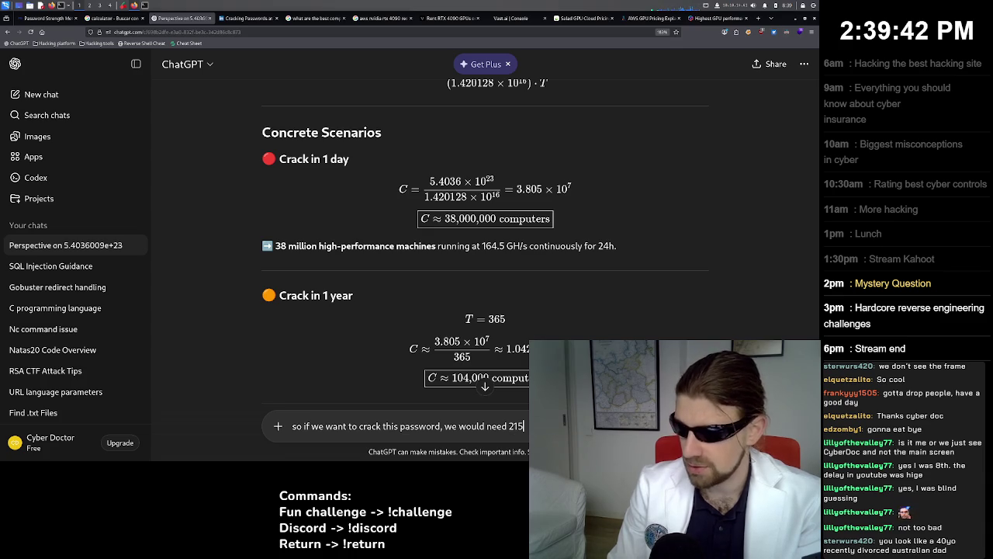
type("M")
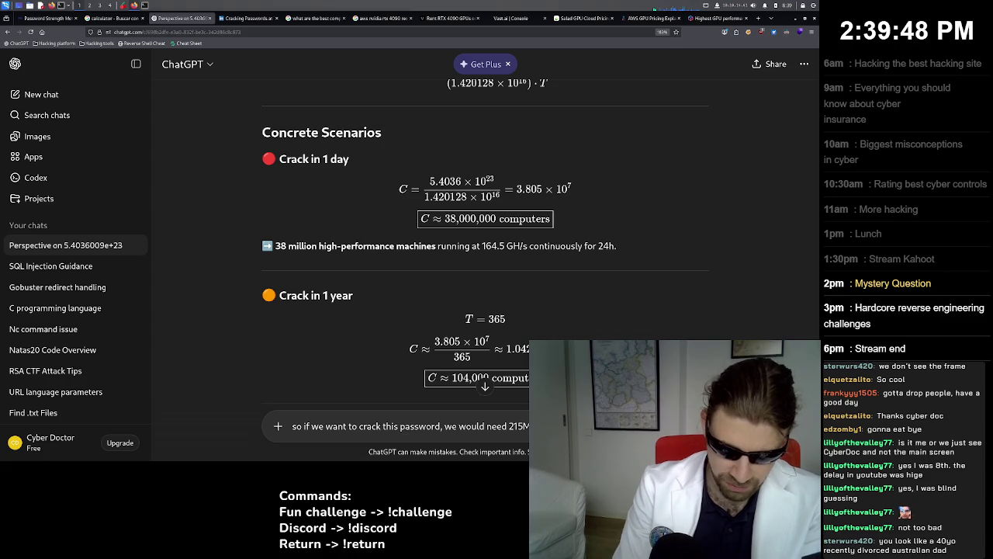
type("to")
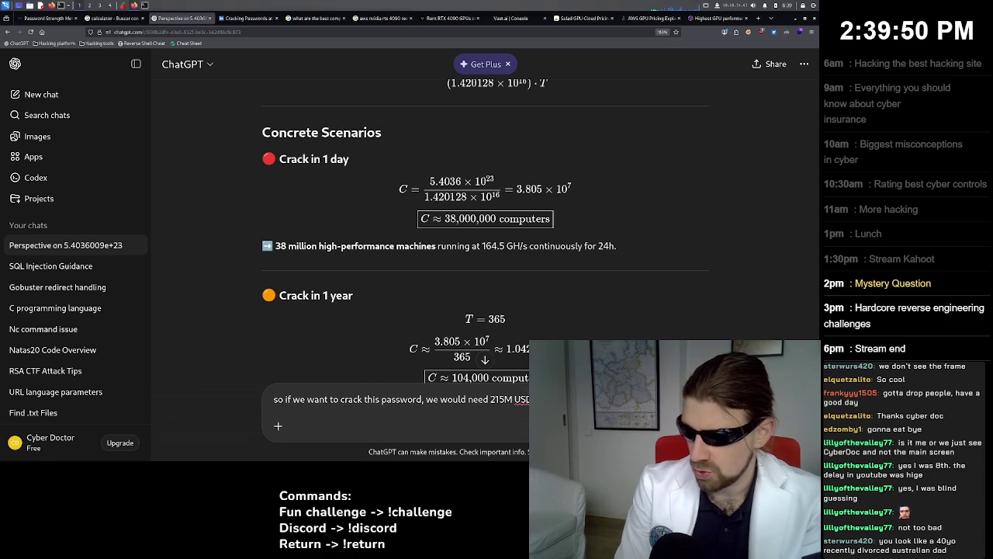
type(" for")
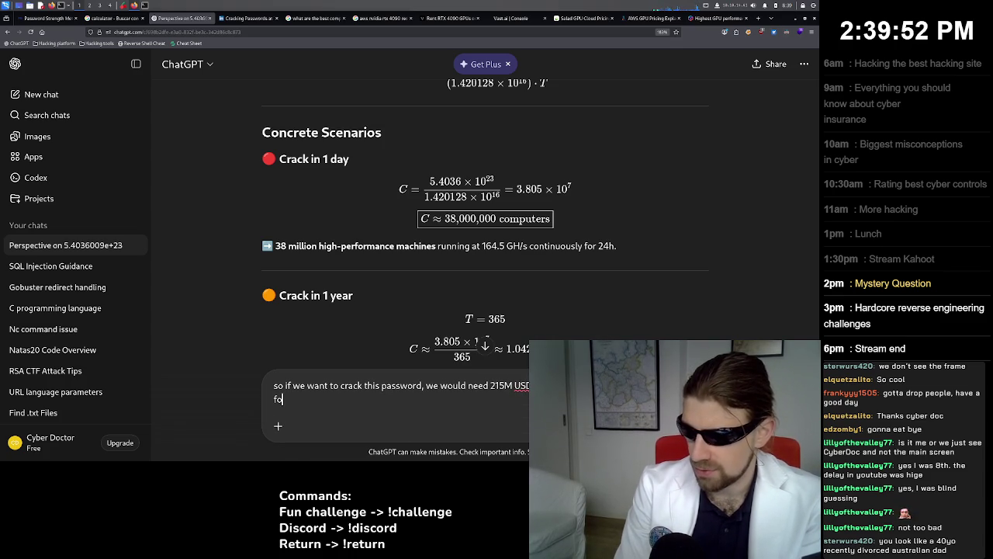
key("BackSpace")
key("BackSpace")
key("BackSpace")
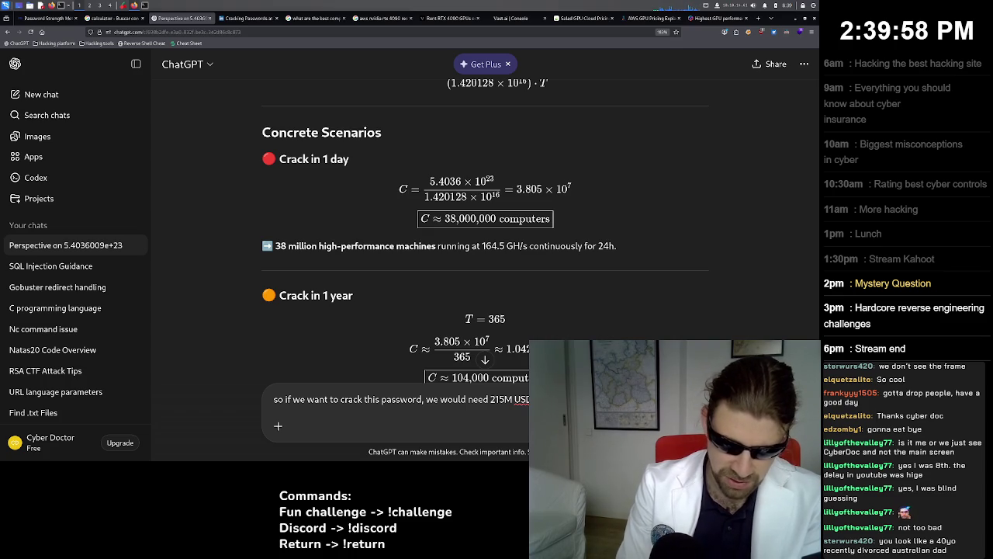
type("at 2")
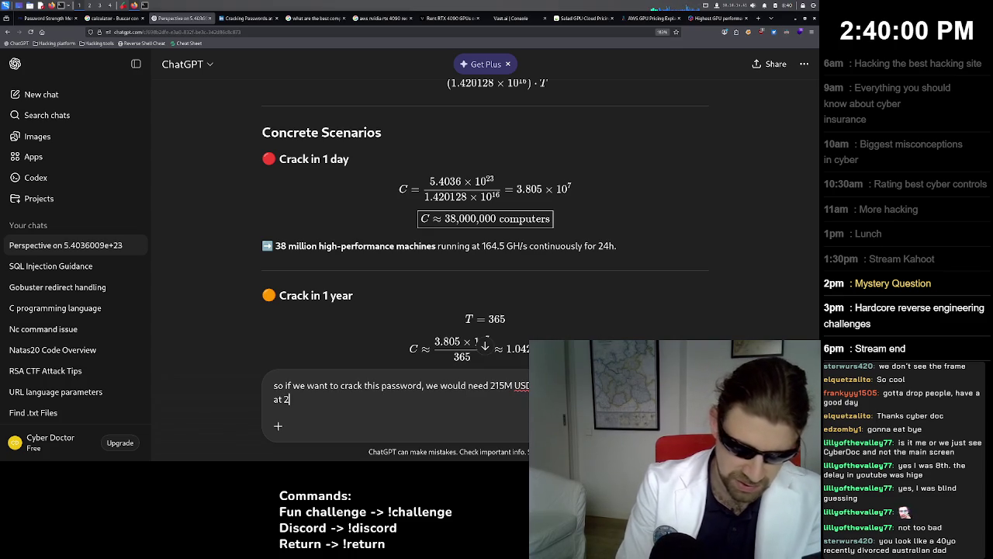
type("8 cents an hour")
key("Return")
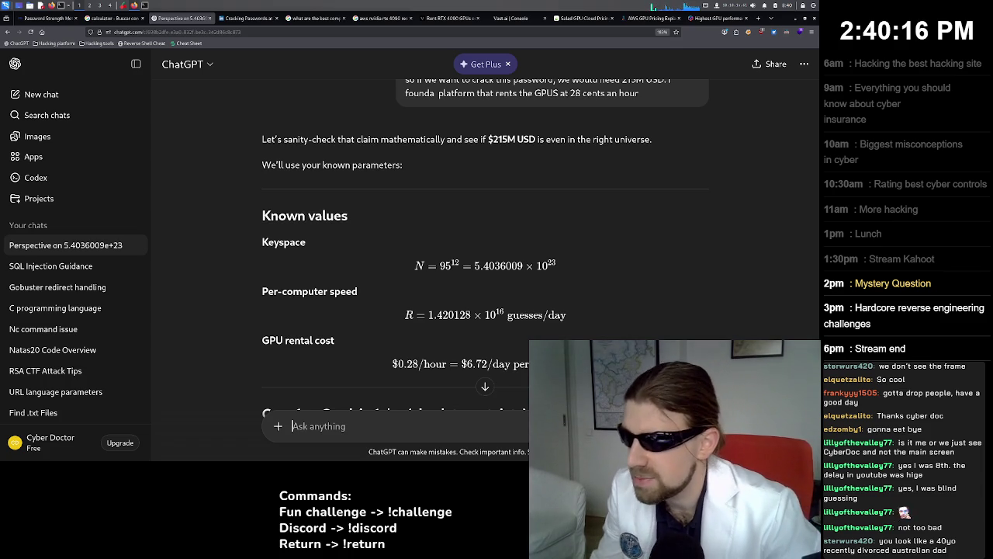
Read ChatGPT's reply pricing a one-day crack at $255.7 million, cross-checking the calculator result
scroll(421, 290, "down", 2)
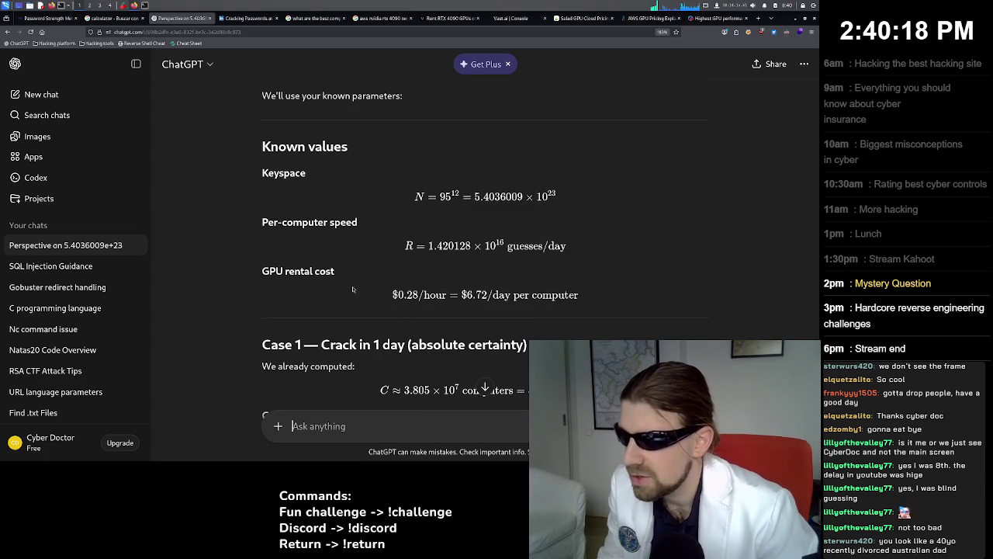
scroll(492, 303, "down", 3)
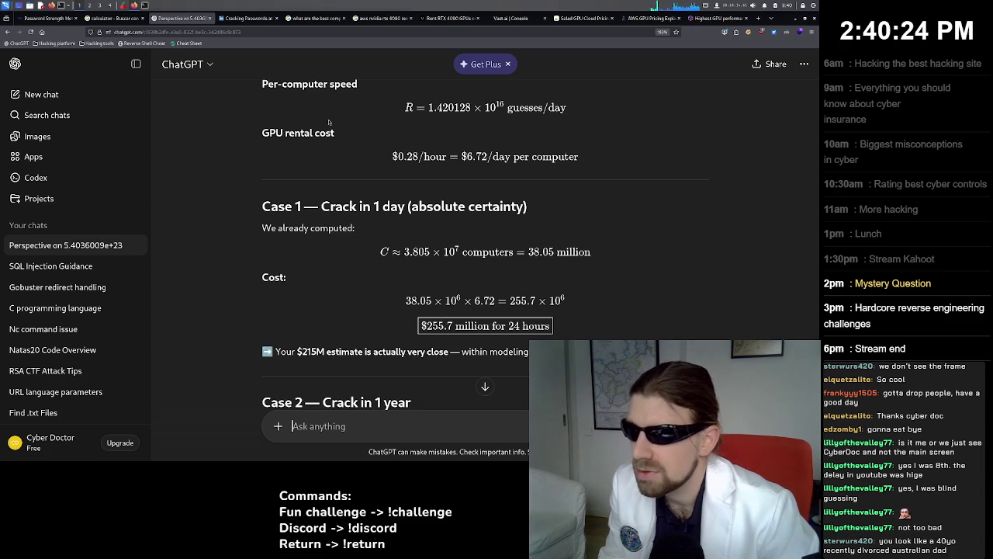
left_click(124, 17)
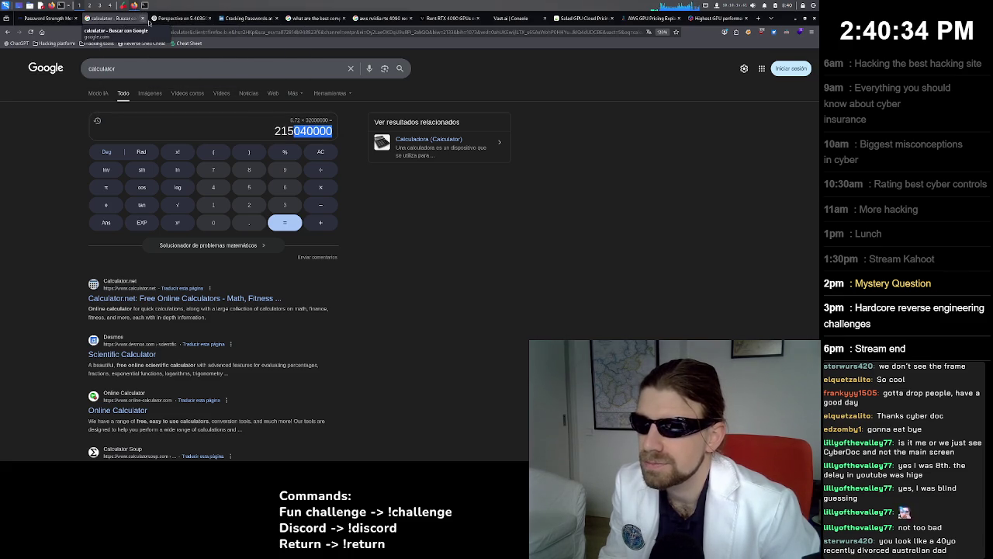
left_click(168, 19)
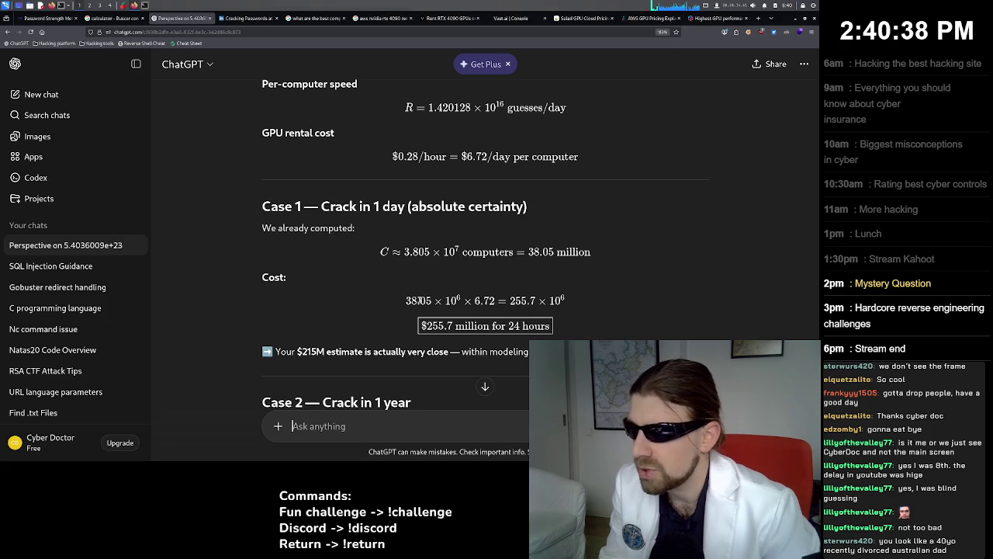
left_click(126, 6)
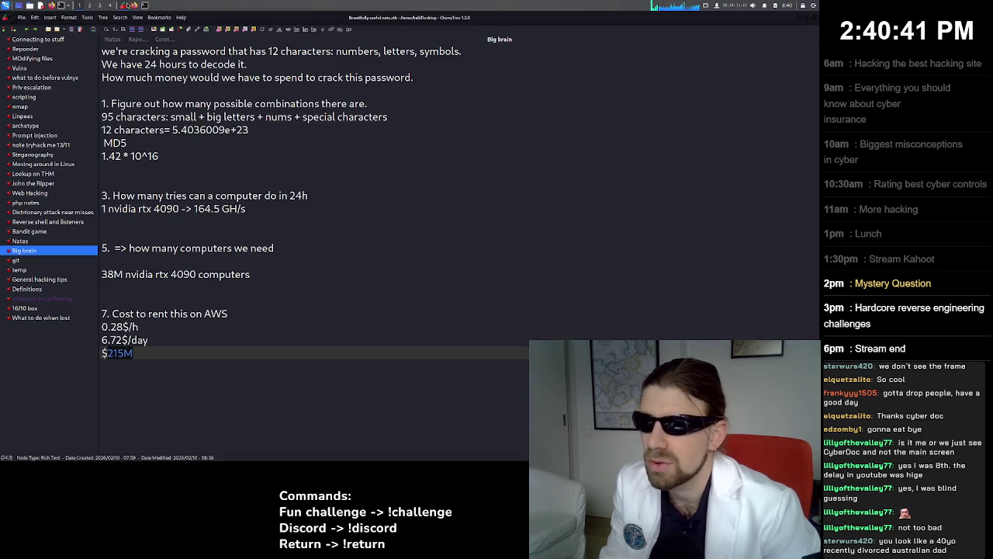
Change the note's AWS rental total from $215M to $255M by typing 25 over 21
left_click(144, 5)
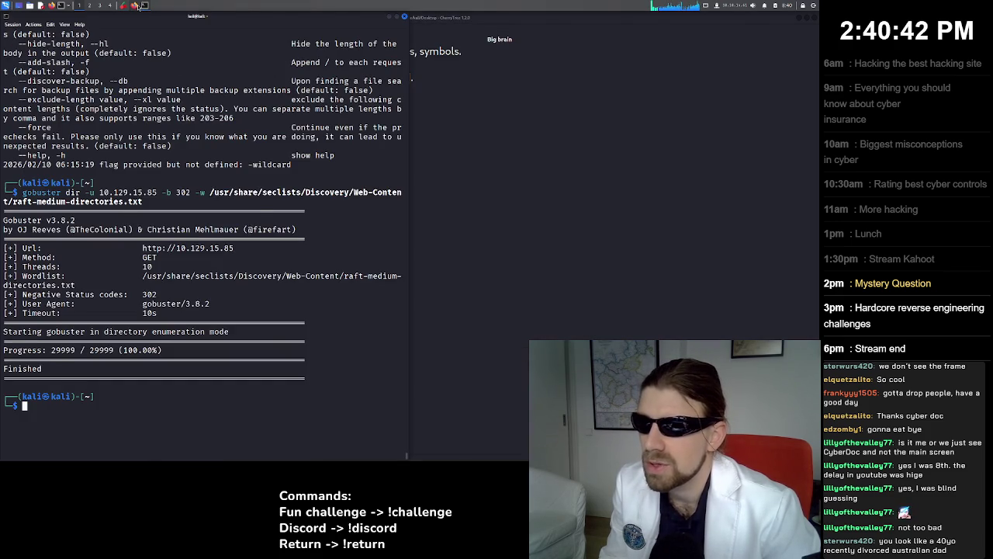
left_click(124, 6)
left_click(122, 6)
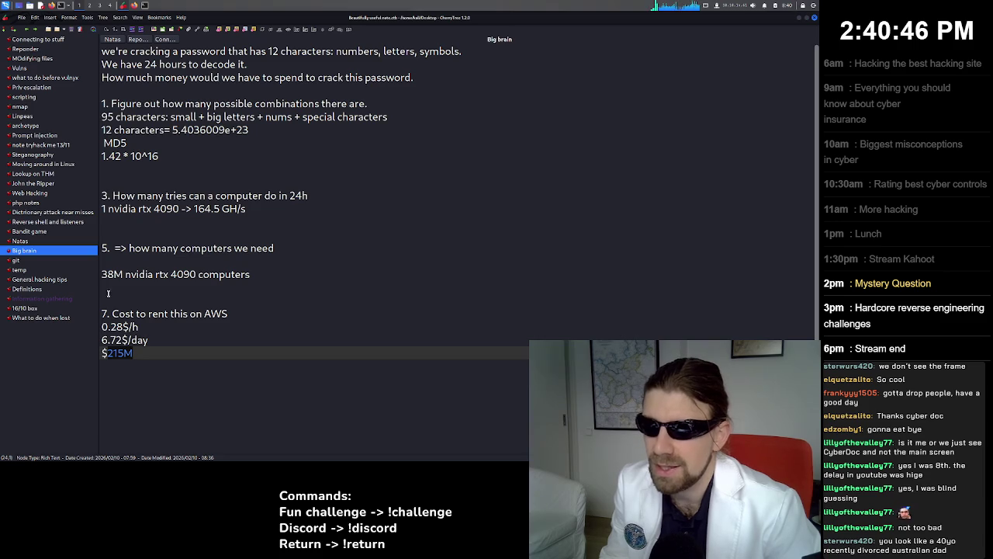
type("25")
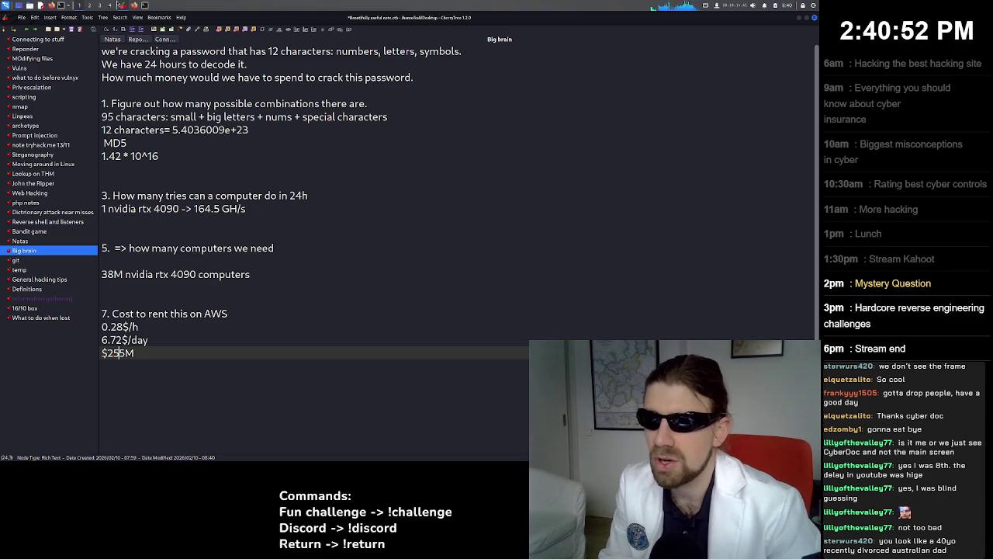
left_click(134, 6)
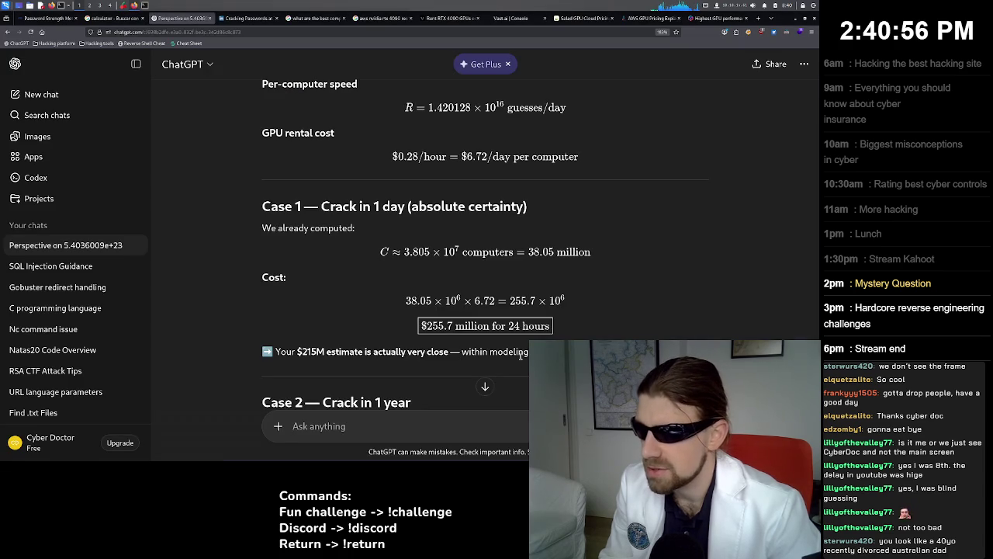
Scroll through ChatGPT's Case 2 yearly cost down to the Scientific Interpretation list
scroll(431, 328, "down", 1)
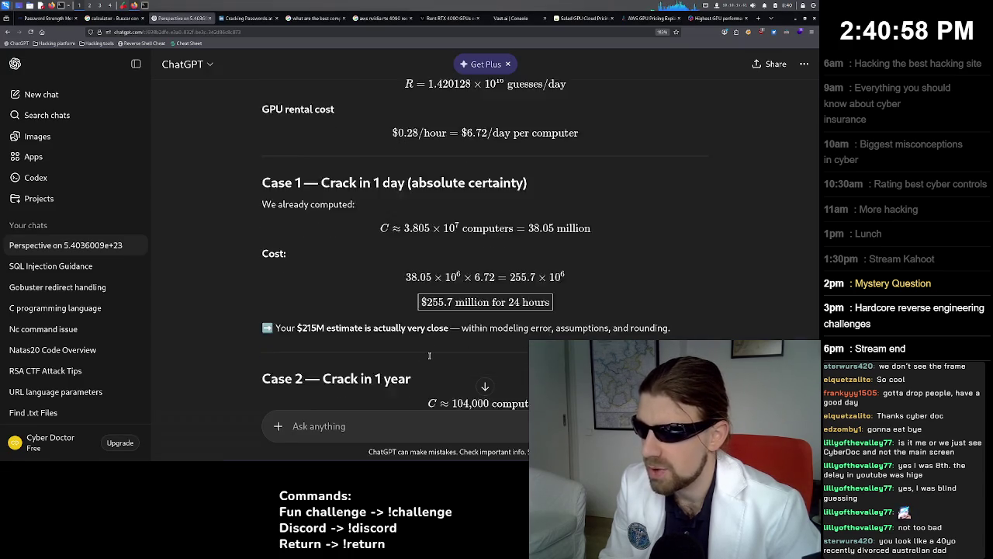
scroll(431, 328, "down", 3)
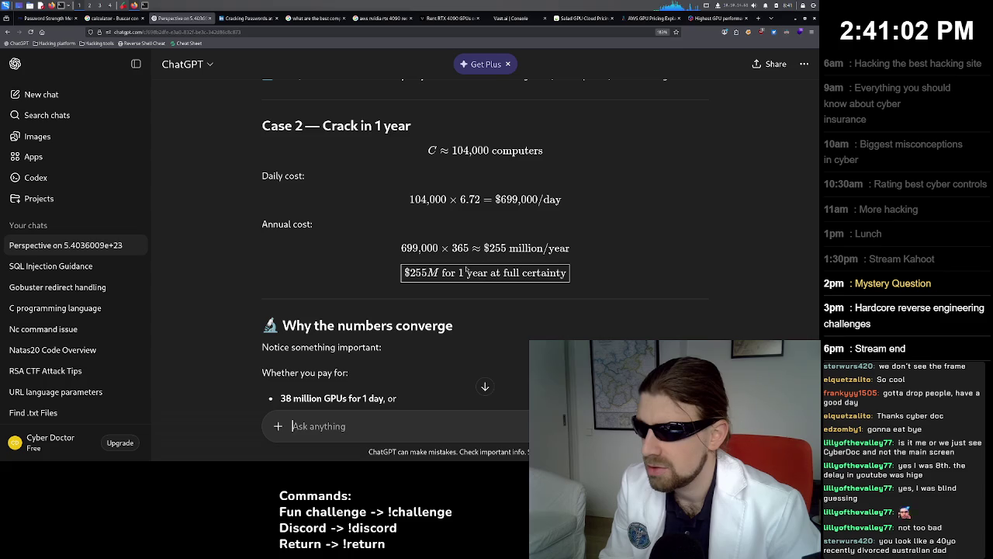
scroll(506, 284, "up", 3)
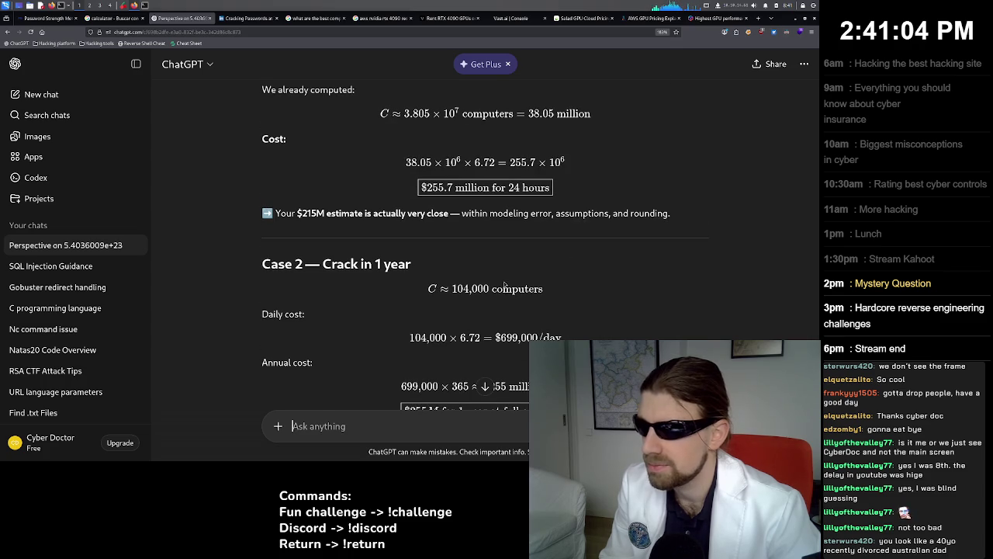
scroll(504, 282, "down", 4)
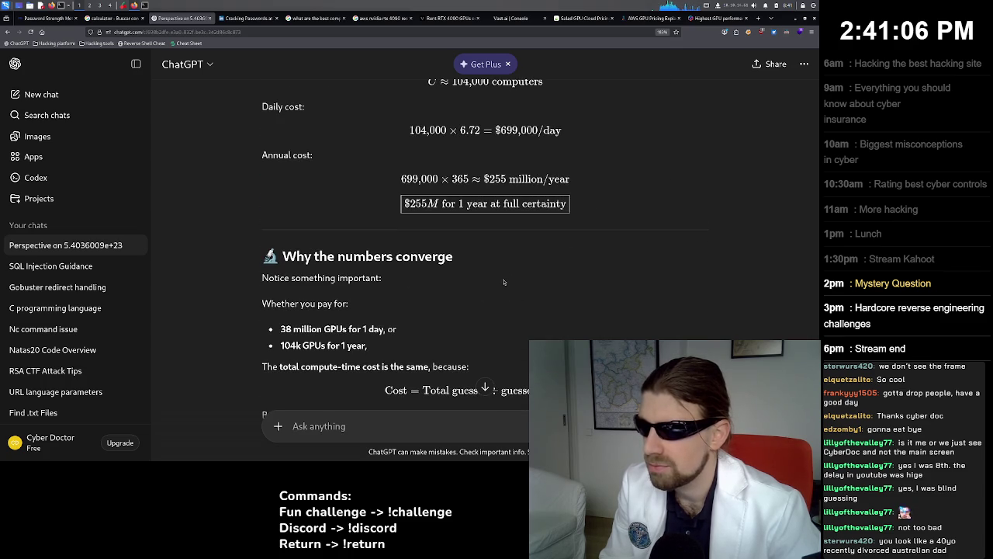
scroll(502, 282, "down", 2)
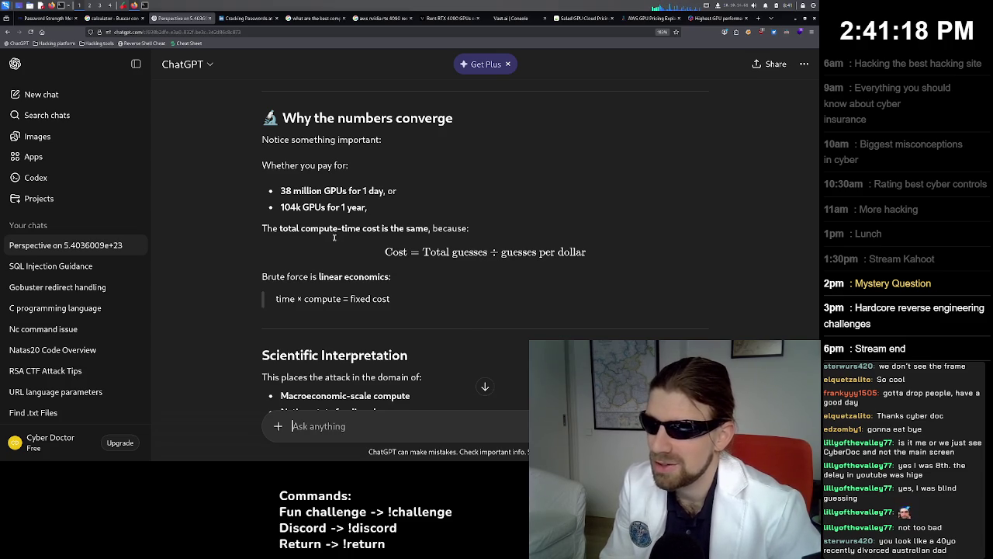
scroll(423, 264, "down", 2)
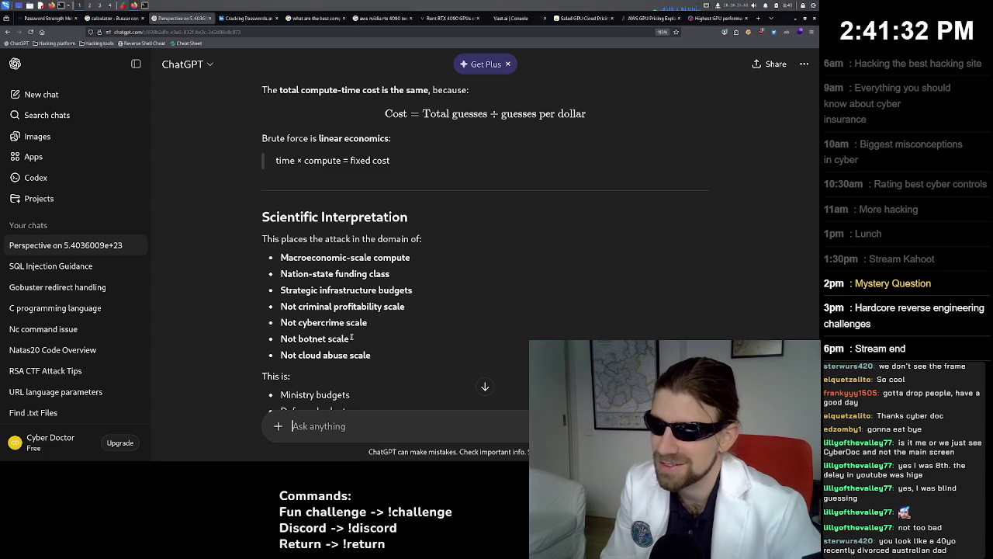
scroll(342, 336, "down", 1)
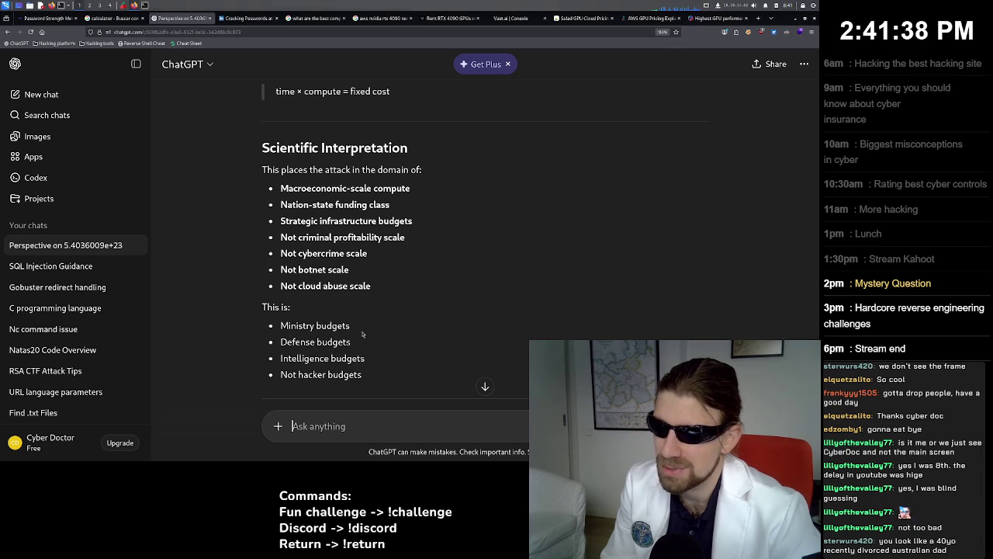
scroll(362, 335, "down", 1)
scroll(362, 335, "down", 2)
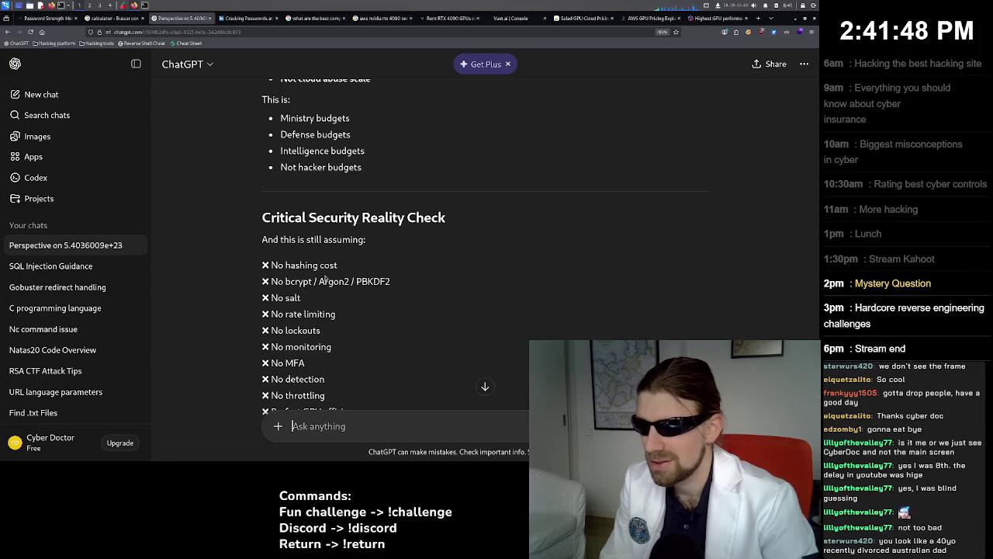
double_click(313, 266)
triple_click(314, 266)
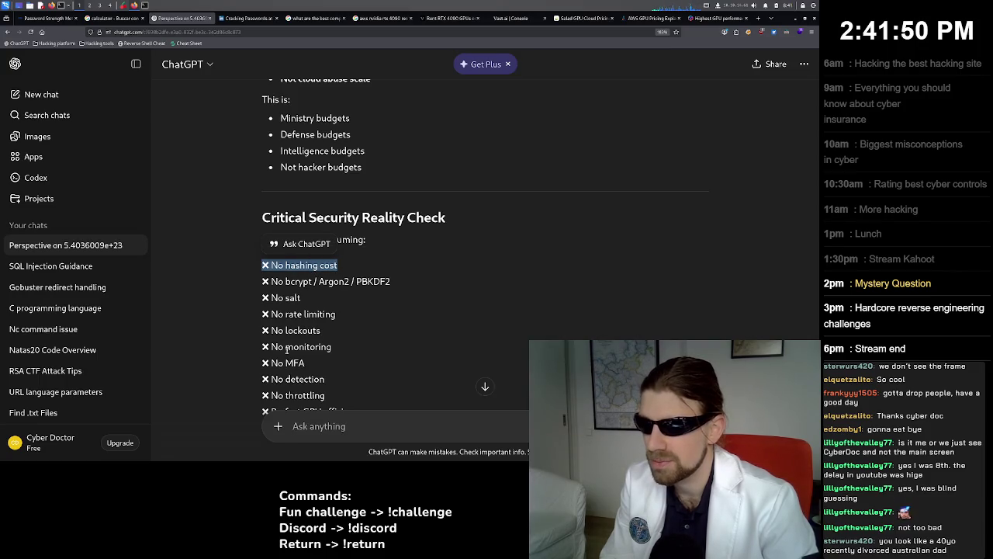
left_click(316, 424)
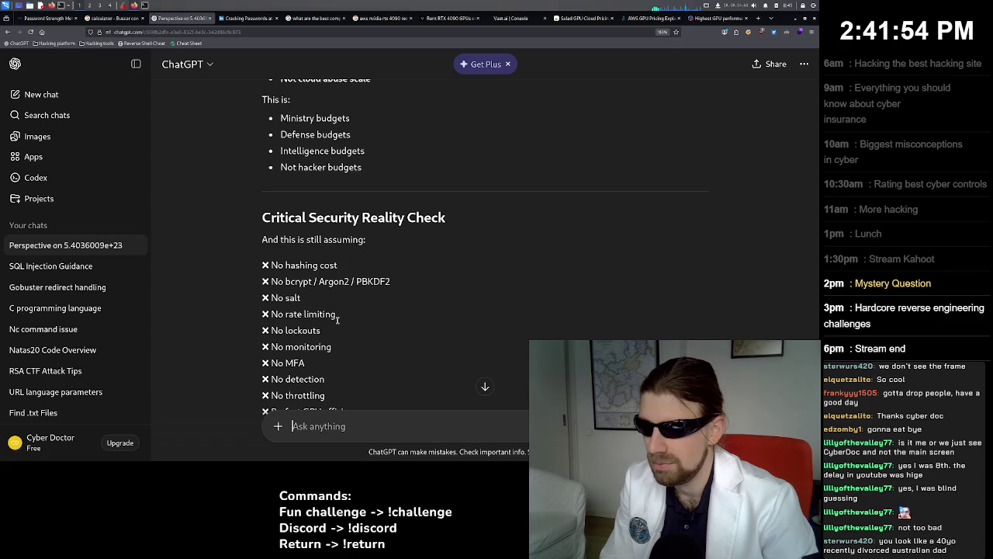
scroll(330, 322, "down", 2)
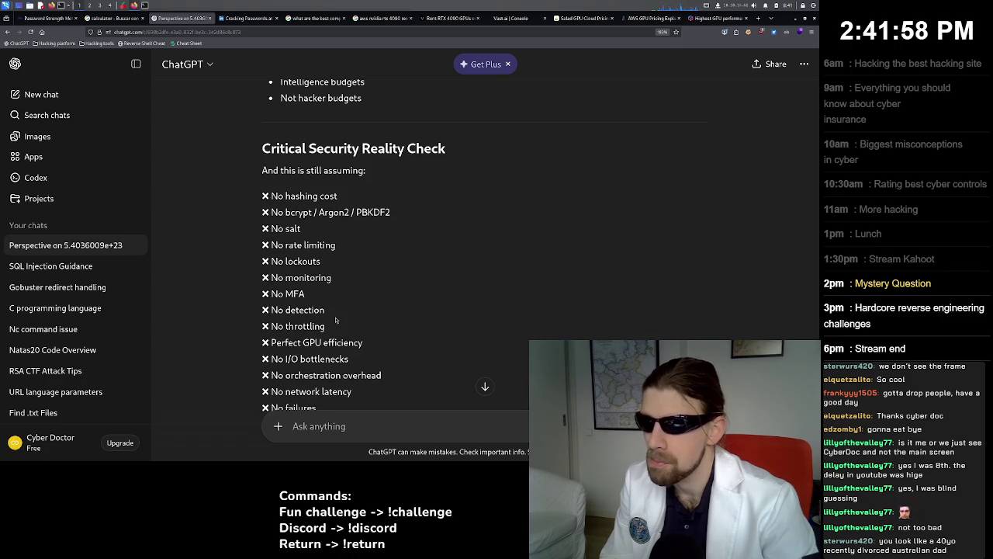
scroll(336, 320, "down", 2)
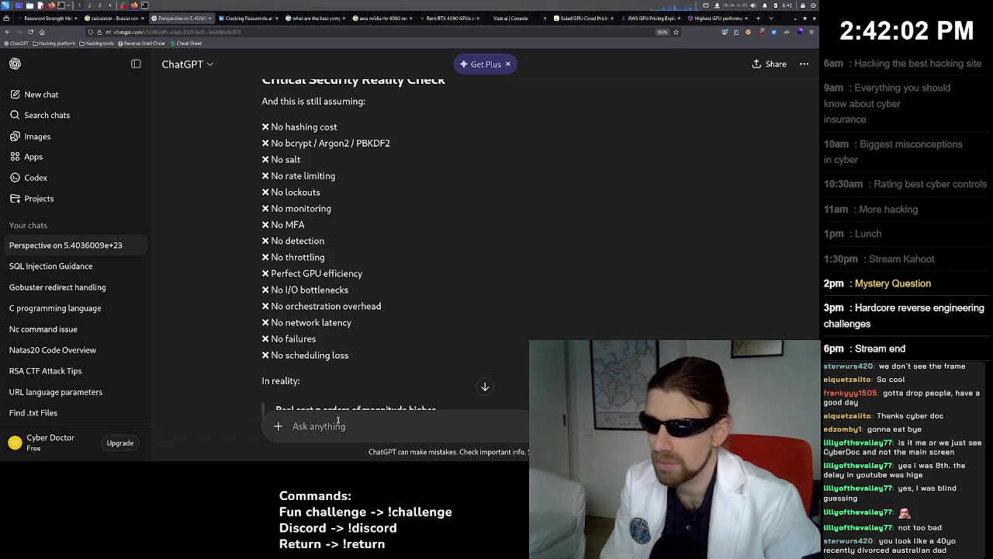
scroll(345, 341, "down", 3)
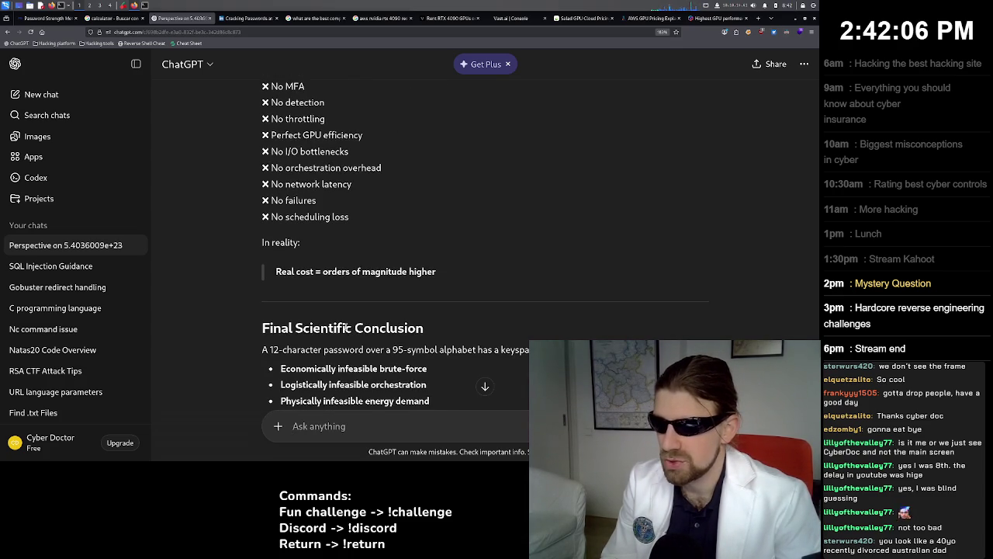
scroll(346, 329, "down", 2)
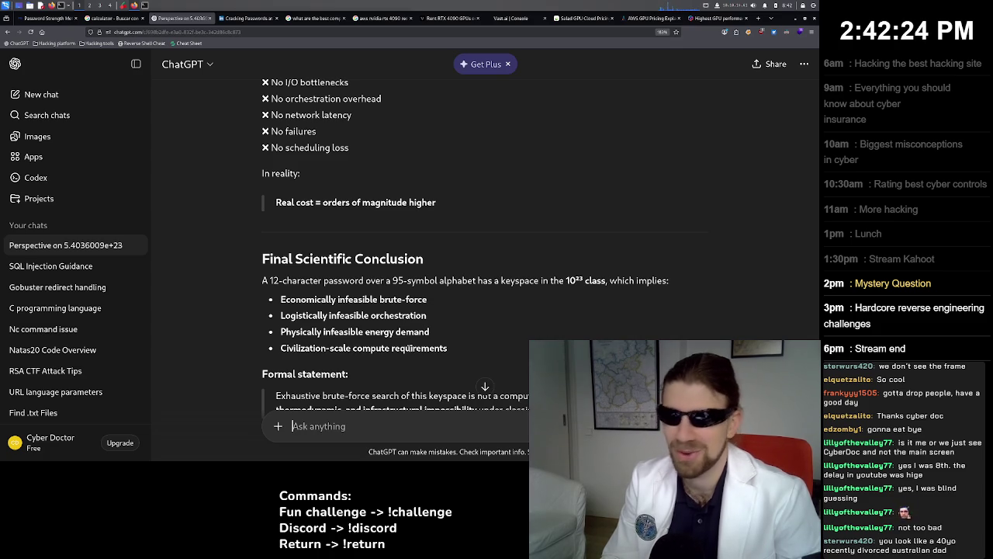
scroll(396, 346, "down", 2)
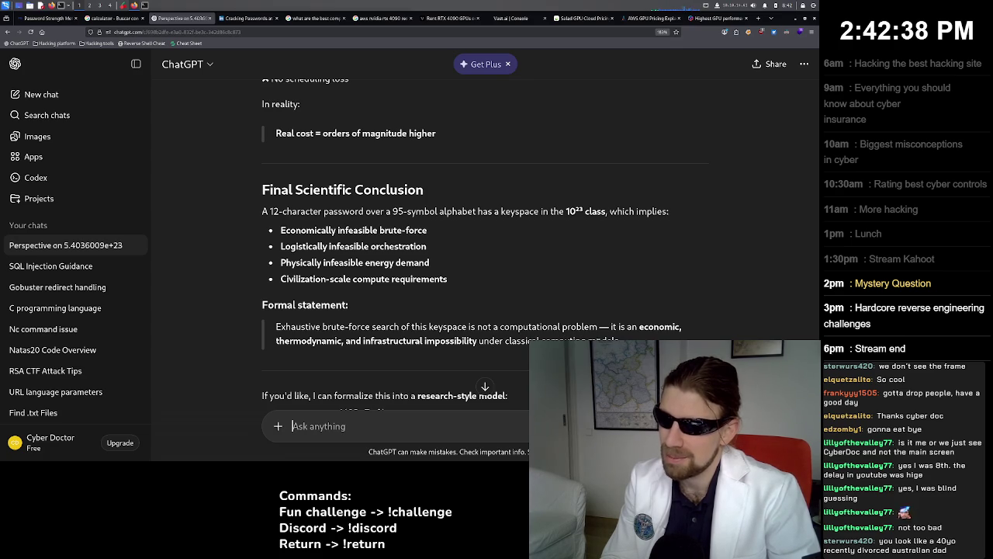
scroll(428, 349, "down", 2)
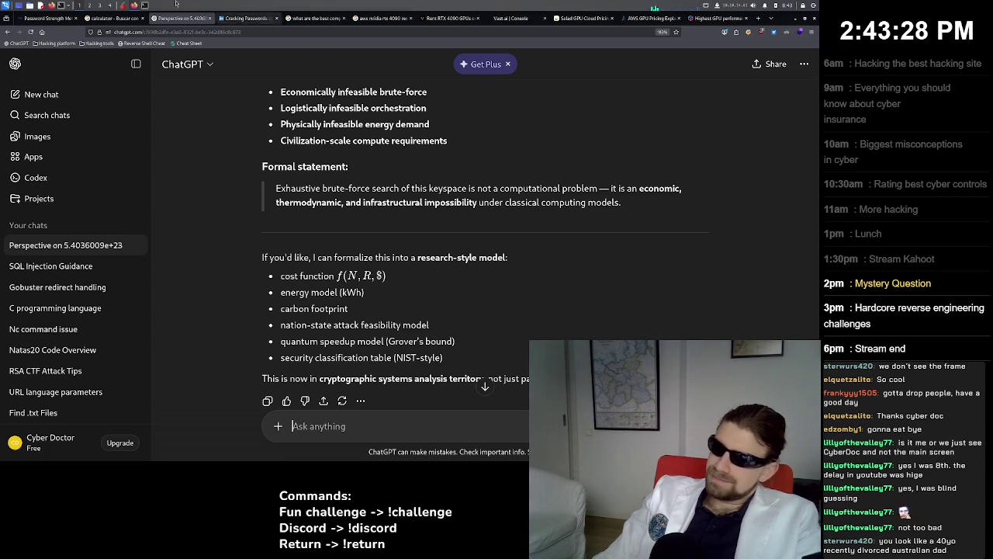
left_click(125, 5)
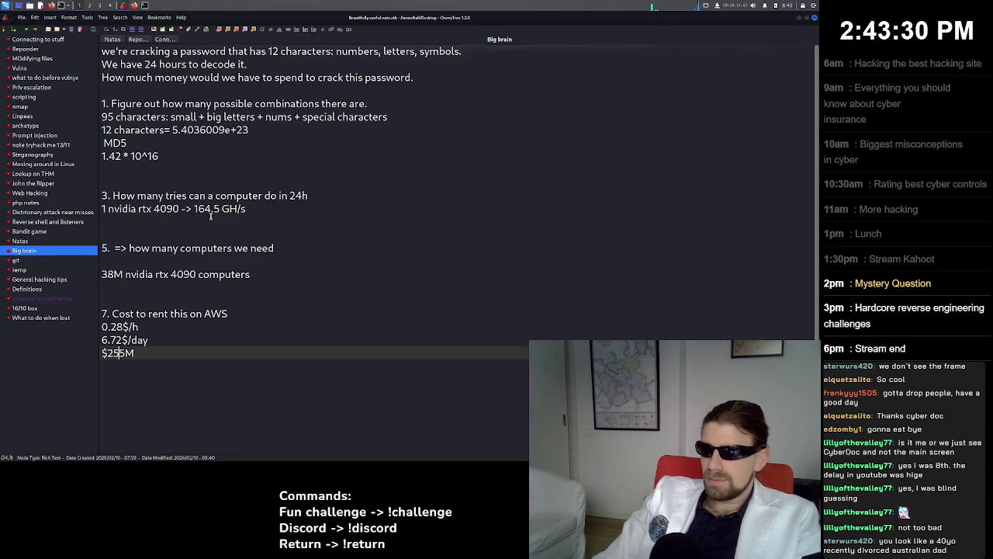
Select the '1 nvidia rtx 4090 -> 164.5 GH/s' line in the Big brain note
triple_click(214, 210)
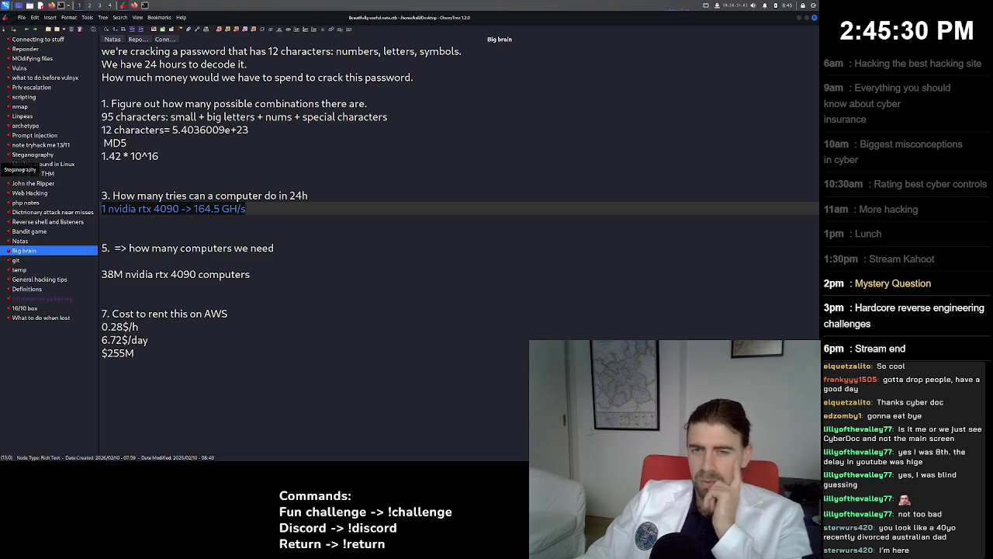
Highlight the $255M total and the word 'AWS' in the Big brain note, then return to ChatGPT
left_click(133, 155)
left_click(117, 353)
left_click_drag(117, 354, 105, 354)
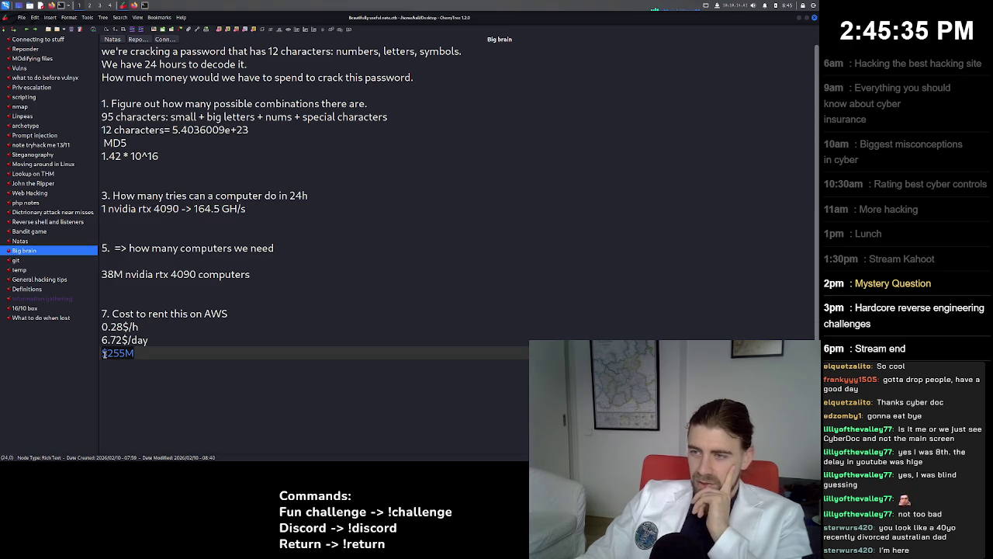
double_click(217, 313)
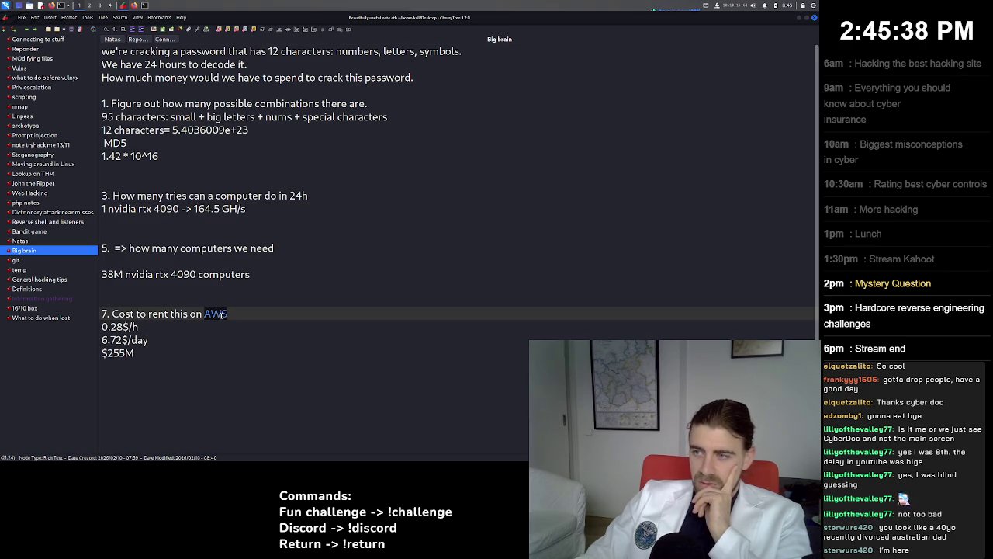
left_click(133, 6)
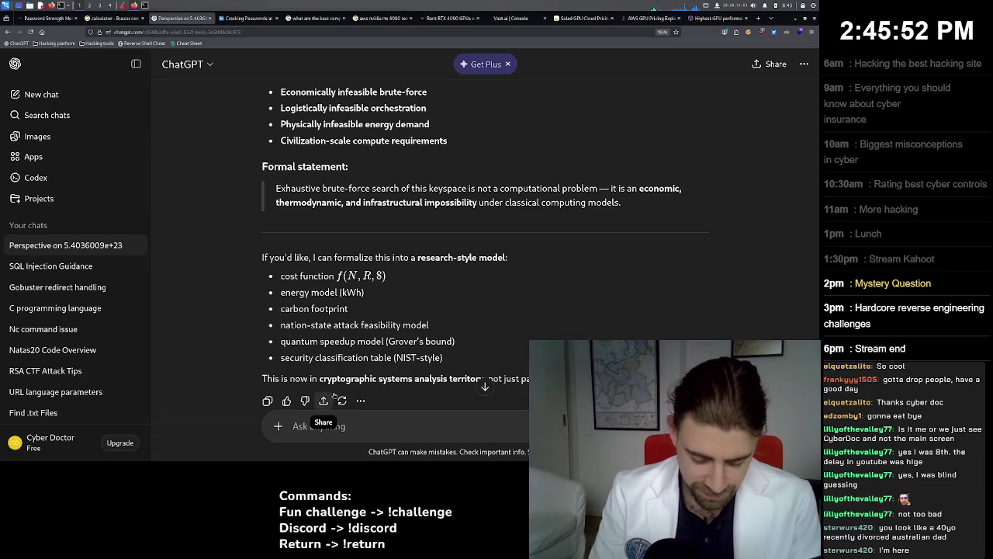
Ask ChatGPT 'would you have a 50% chance of it costing at most half of this?' and read the $127.5M answer
type("would you have a 50")
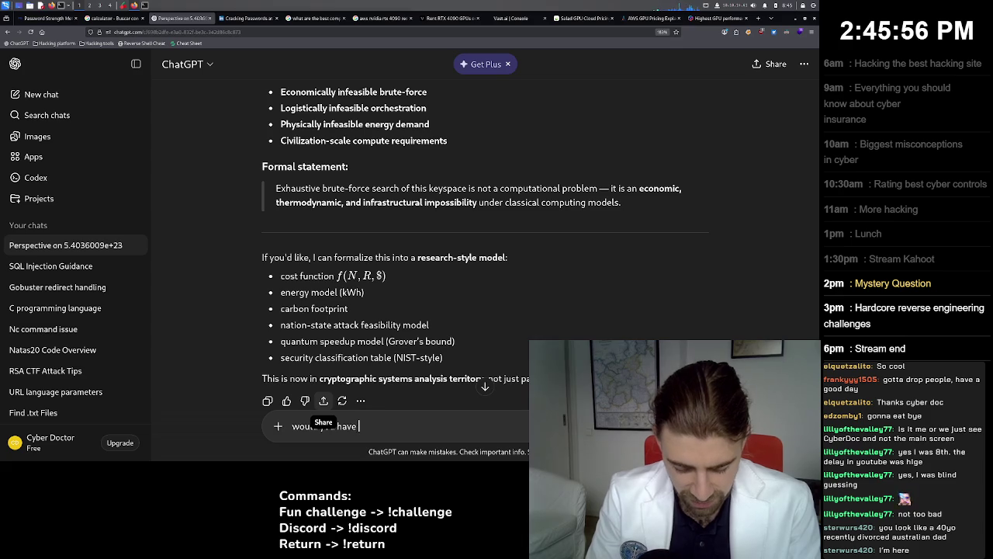
type("% chance of ")
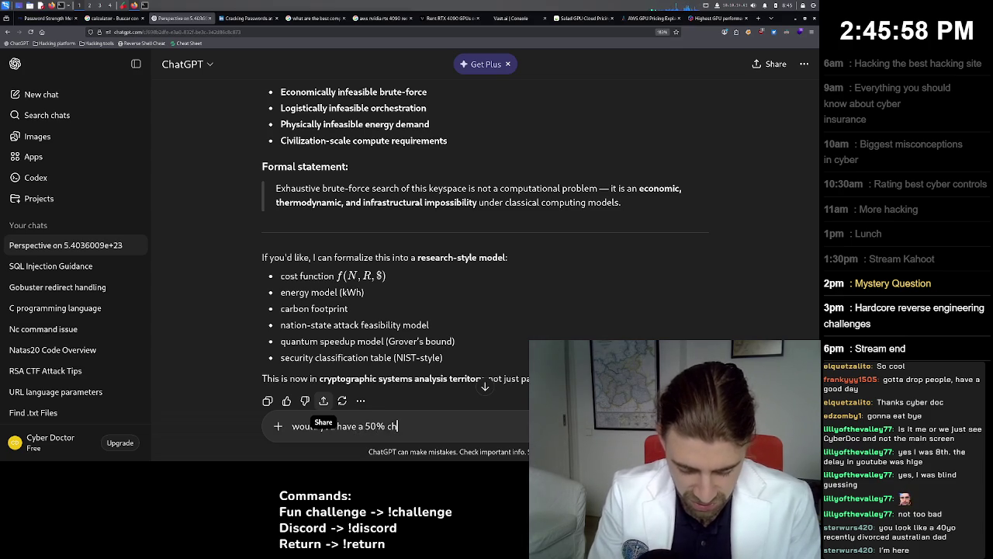
type("it costi")
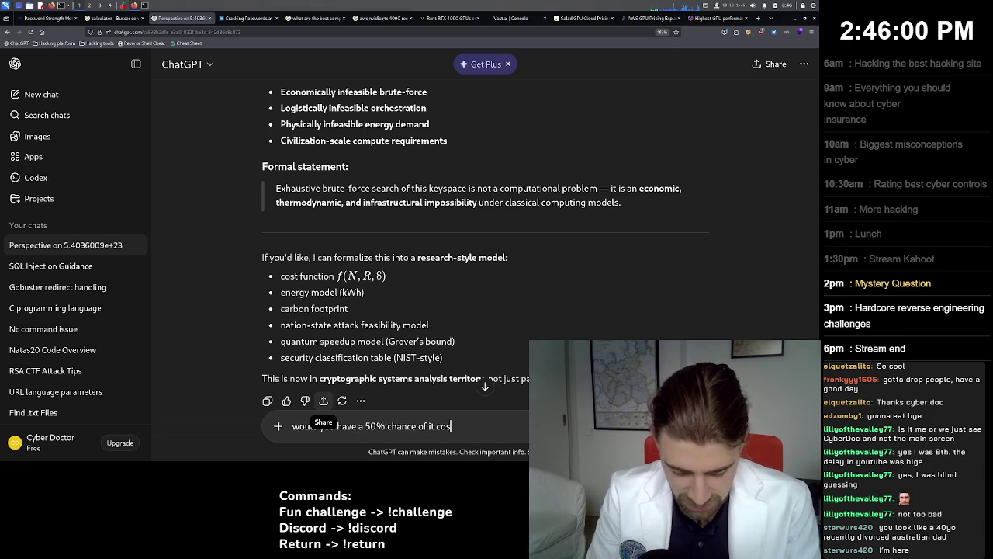
type("ng at most half")
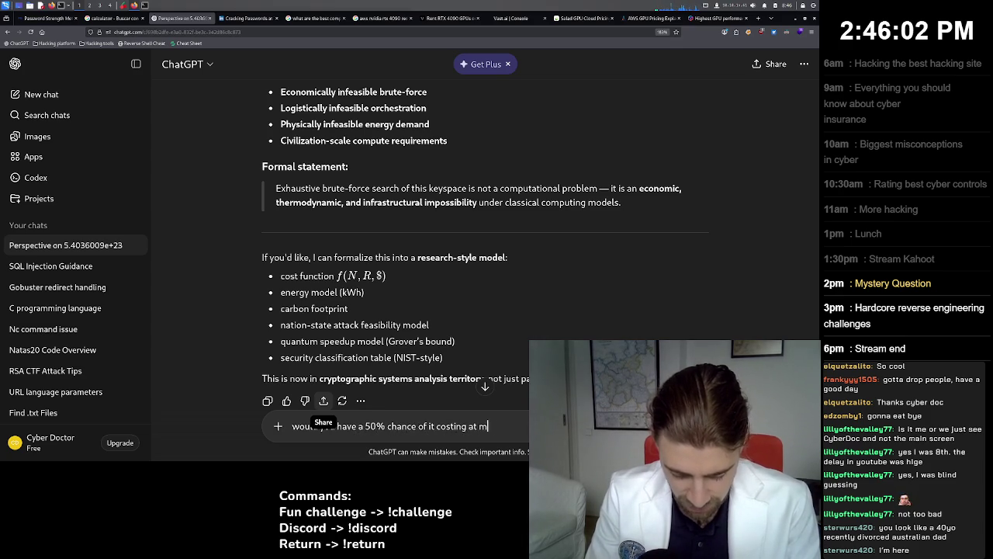
type(" of")
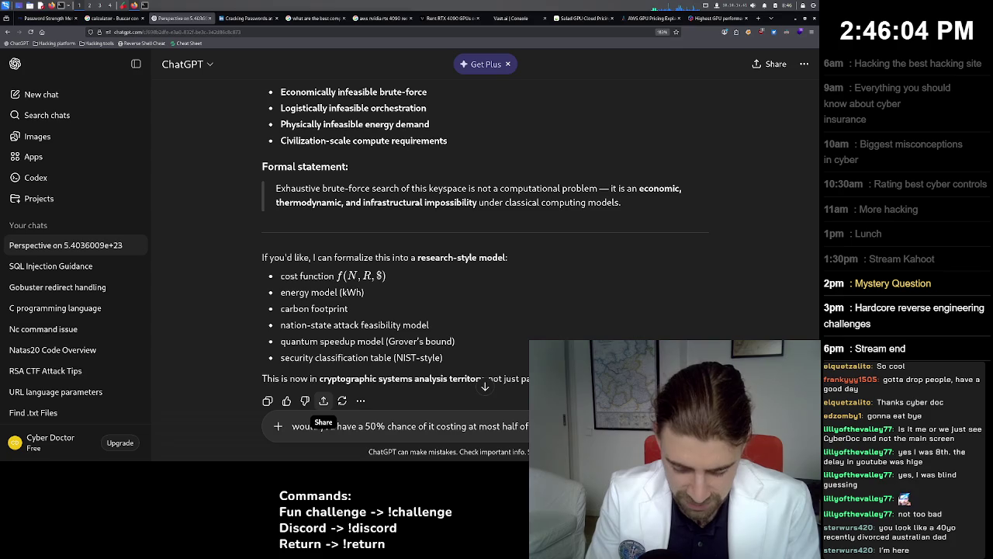
type(" this?")
key("Return")
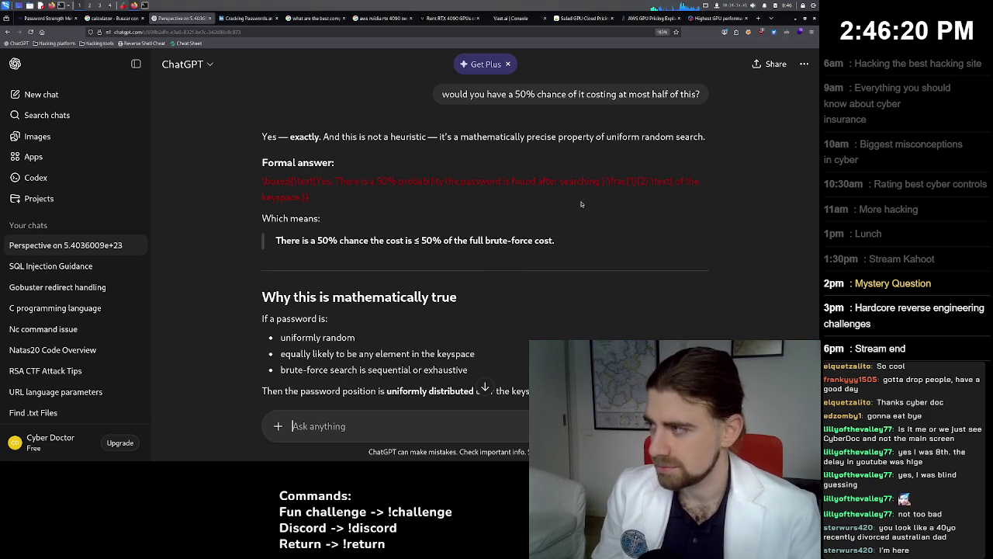
left_click_drag(320, 242, 485, 242)
left_click(485, 241)
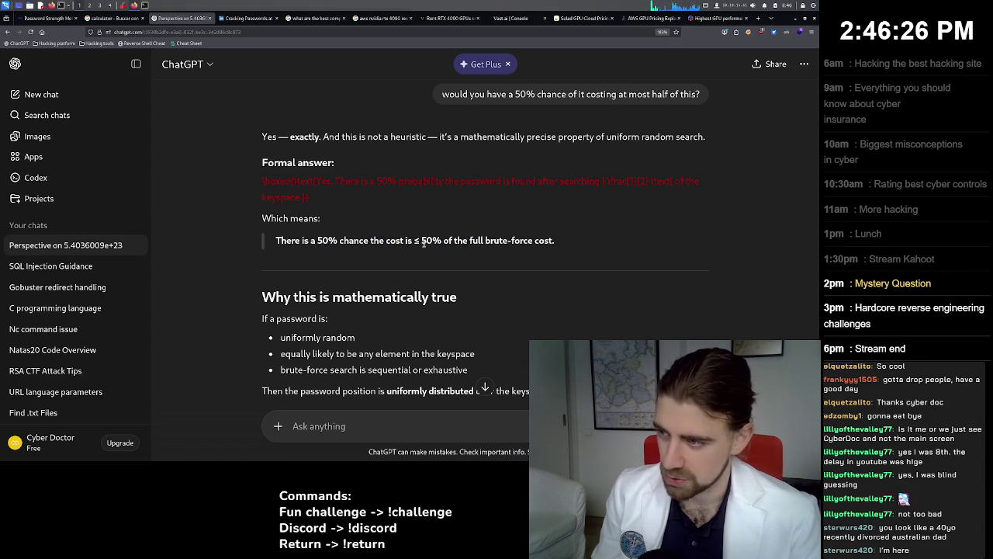
scroll(423, 243, "down", 1)
scroll(419, 237, "down", 1)
scroll(416, 231, "down", 5)
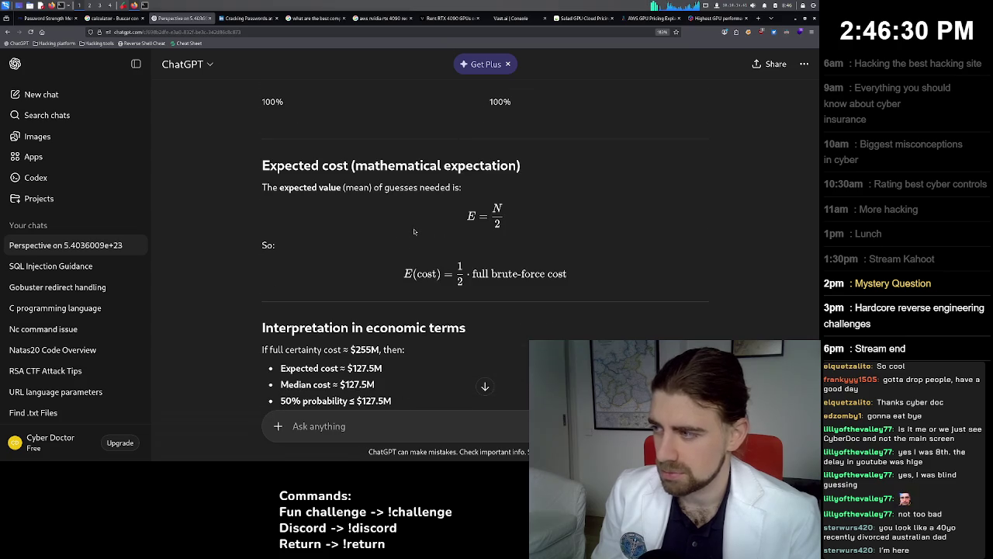
scroll(412, 230, "down", 2)
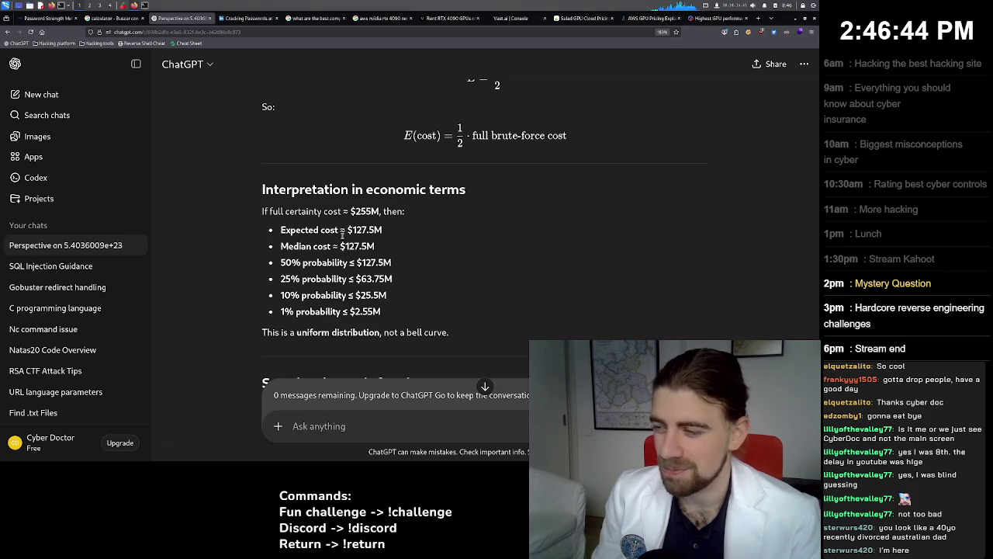
scroll(342, 234, "down", 3)
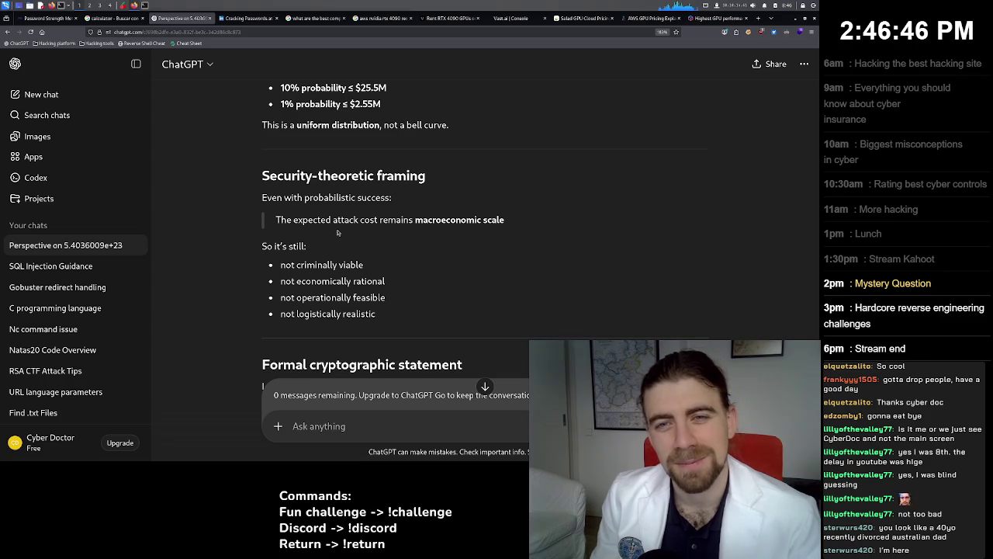
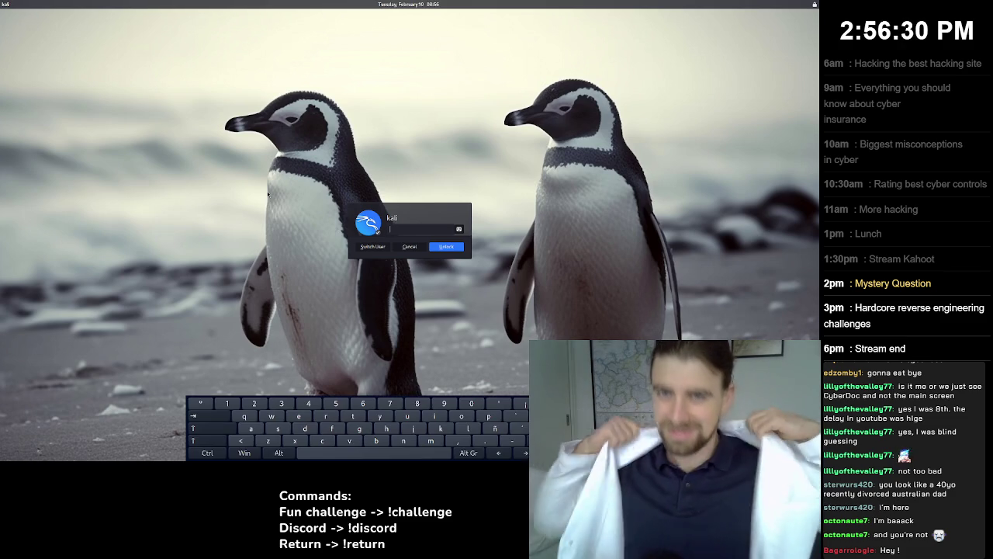
Correct the mistyped password on the lock screen and unlock the session
key("BackSpace")
key("BackSpace")
key("BackSpace")
type("k")
key("Return")
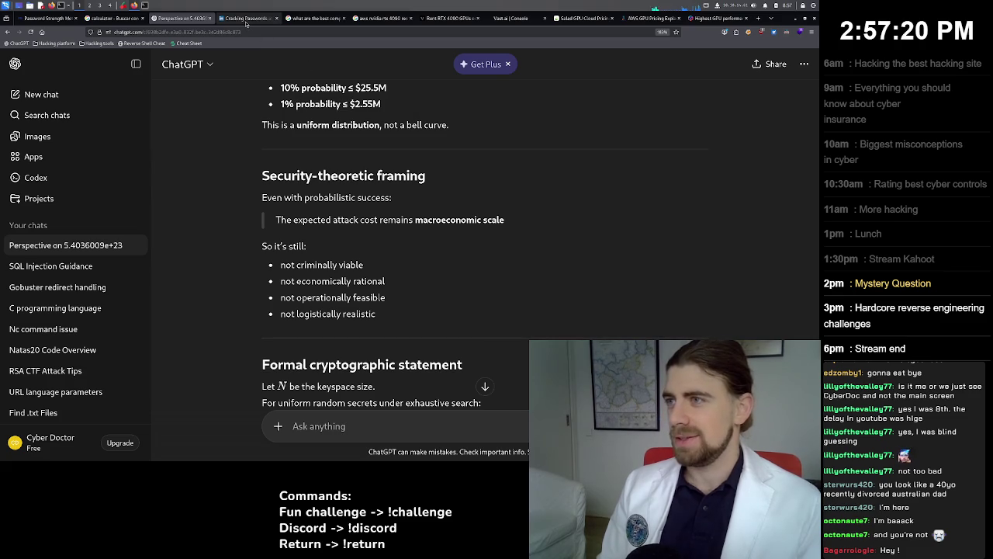
scroll(323, 267, "down", 9)
scroll(323, 267, "up", 10)
scroll(323, 266, "up", 4)
scroll(323, 266, "down", 10)
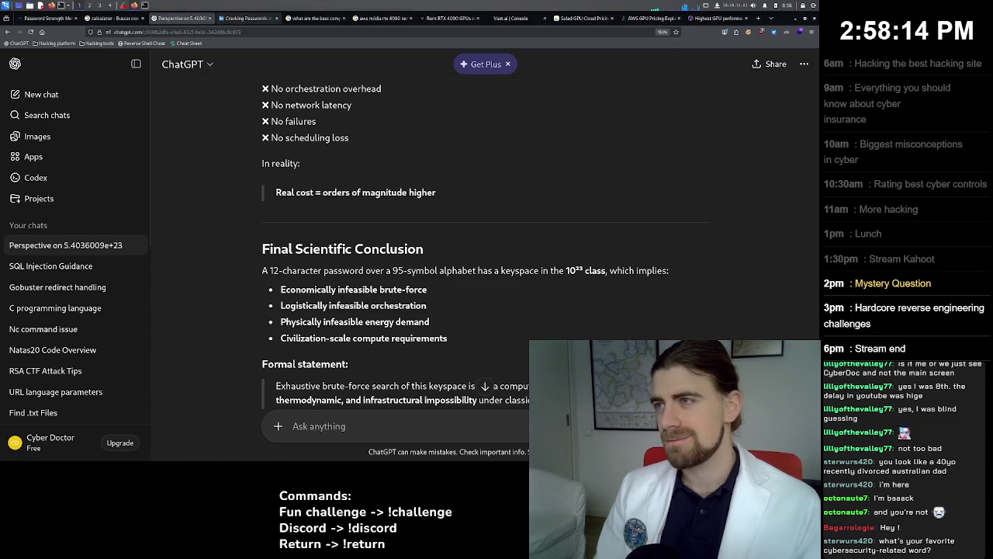
Close the Cracking Passwords, Google, AWS, Vast.ai, Salad and GPU-performance research tabs
left_click(249, 18)
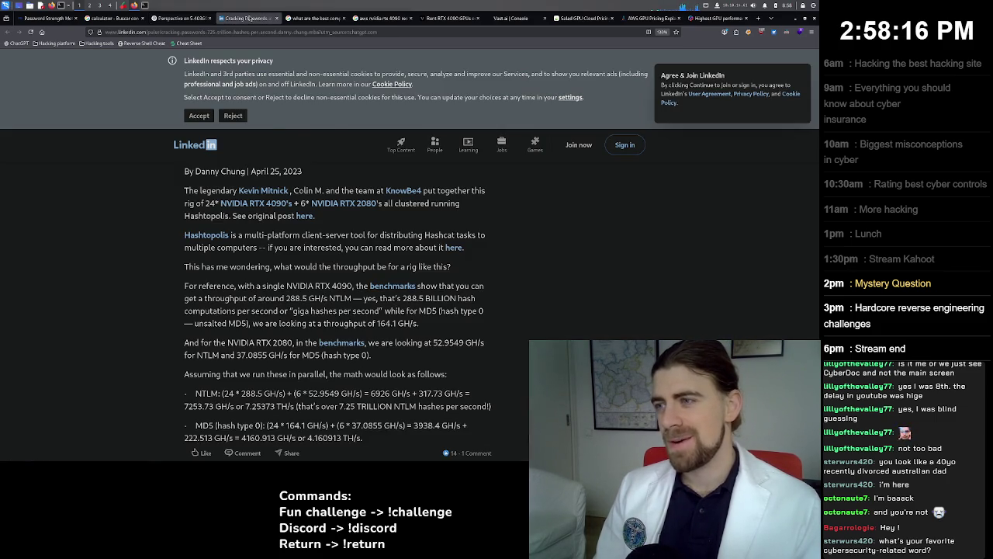
middle_click(248, 18)
middle_click(249, 18)
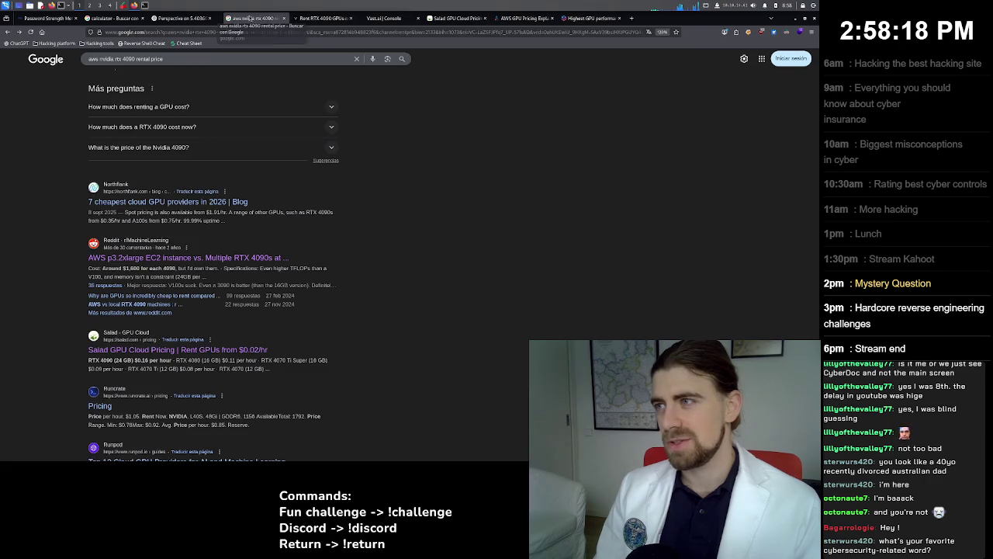
middle_click(249, 18)
middle_click(249, 18)
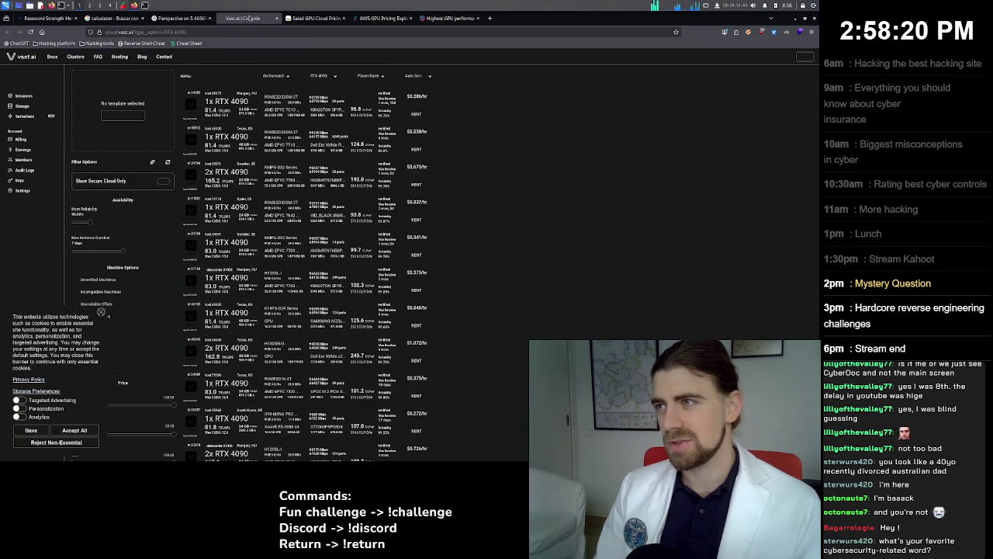
middle_click(249, 18)
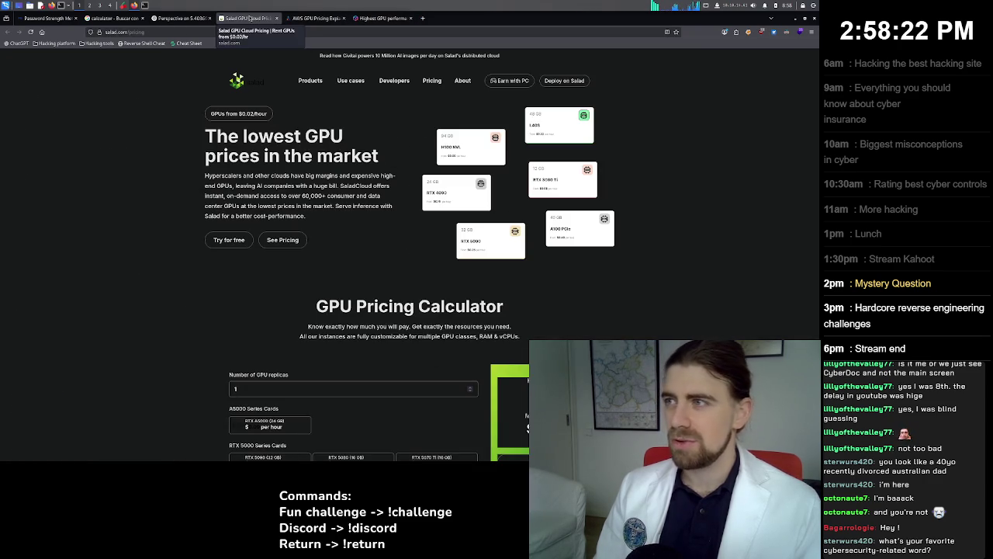
middle_click(249, 18)
middle_click(249, 18)
middle_click(249, 18)
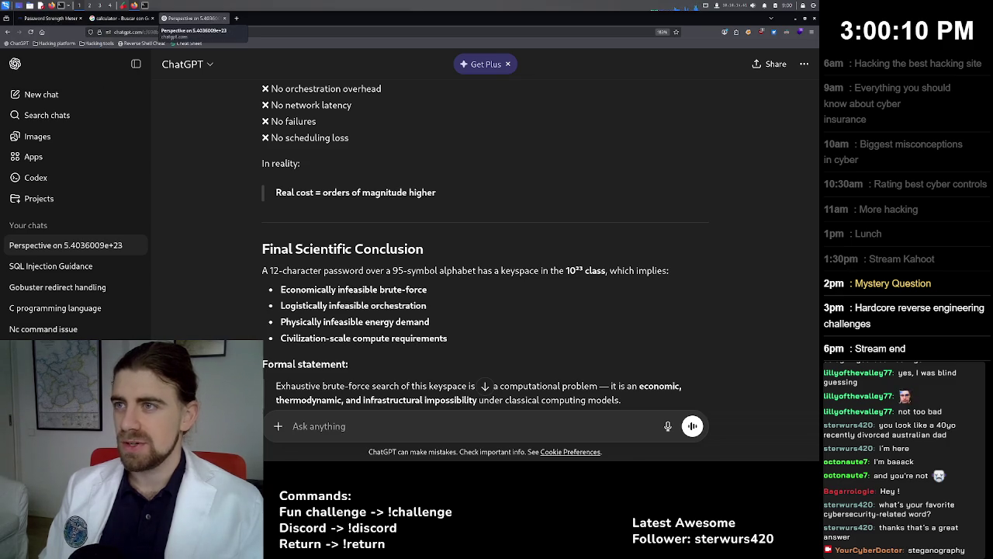
Close the ChatGPT and calculator tabs, then open OverTheWire from the Hacking platform bookmarks
left_click(224, 18)
left_click(153, 18)
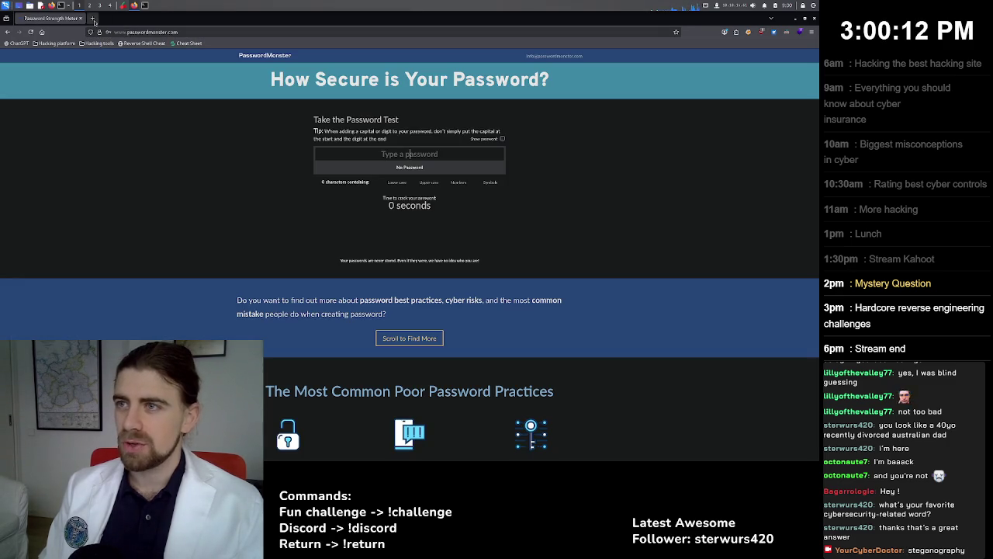
left_click(93, 18)
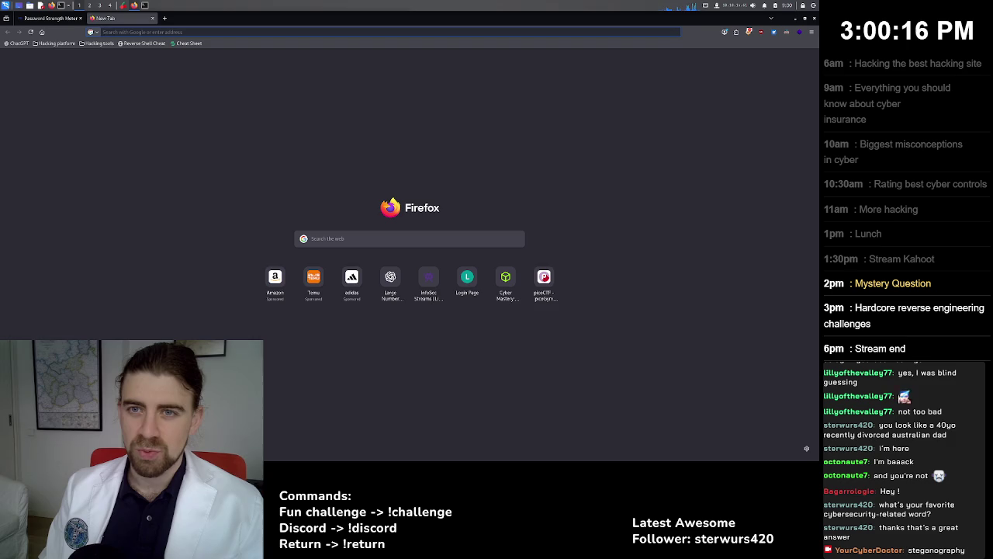
left_click(149, 33)
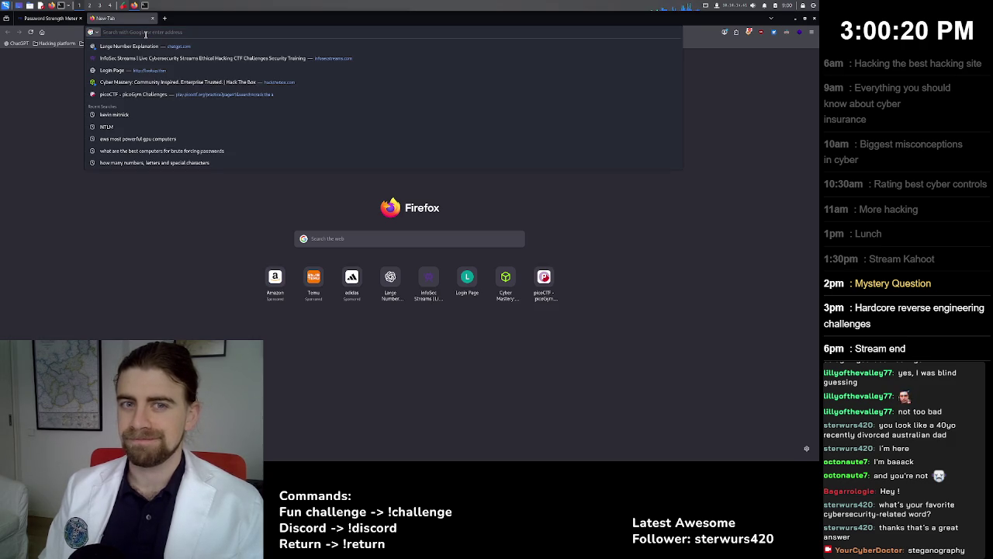
left_click(73, 57)
left_click(54, 44)
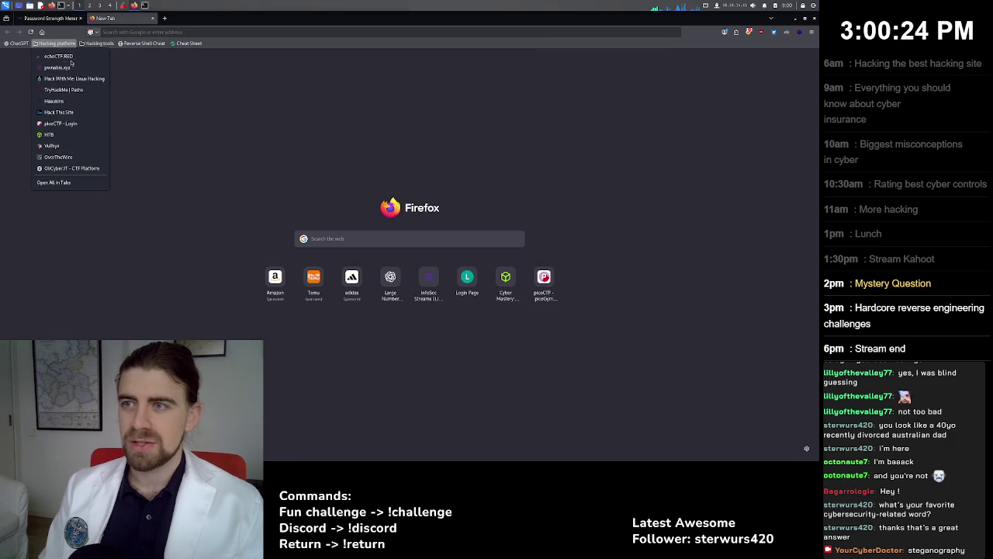
left_click(58, 157)
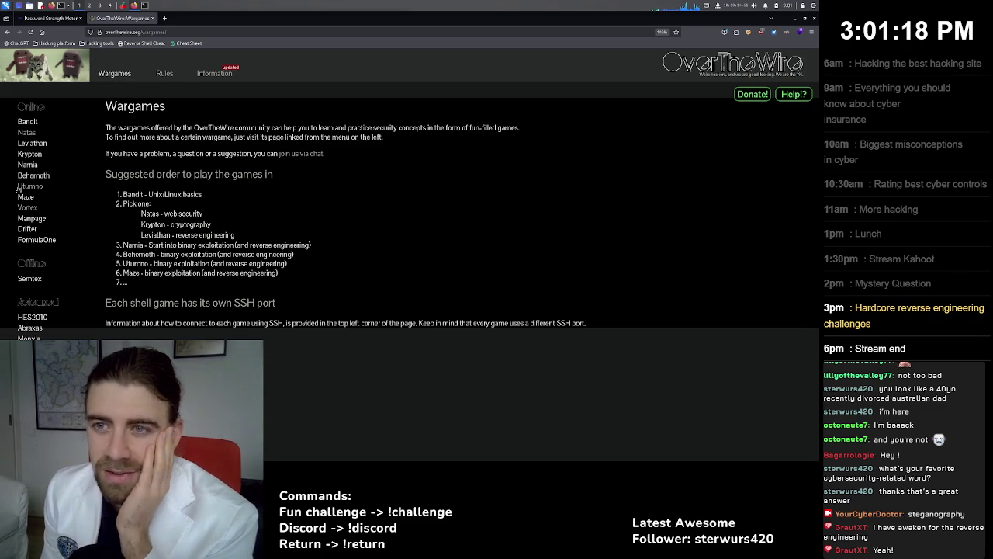
Go to the Leviathan wargame page from the Wargames sidebar
double_click(155, 234)
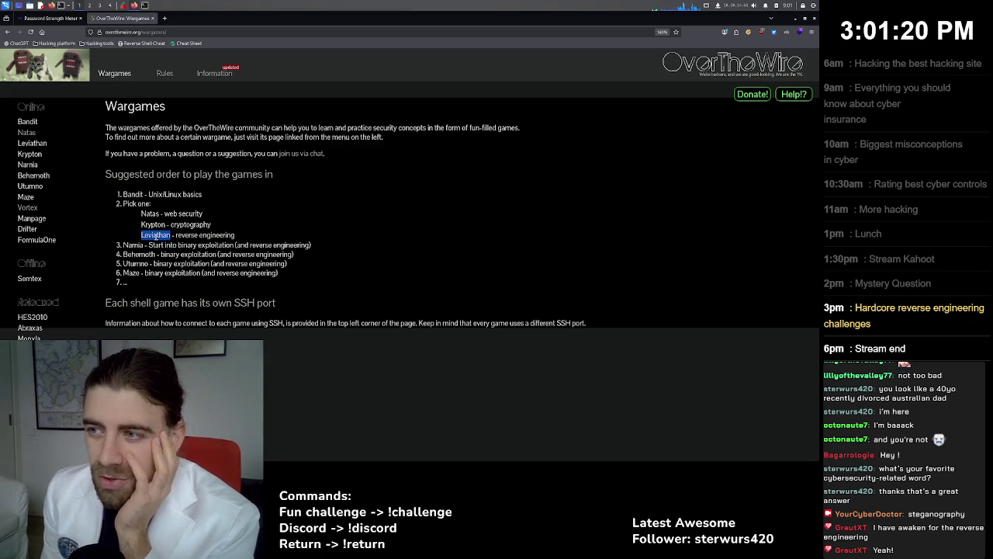
left_click(34, 145)
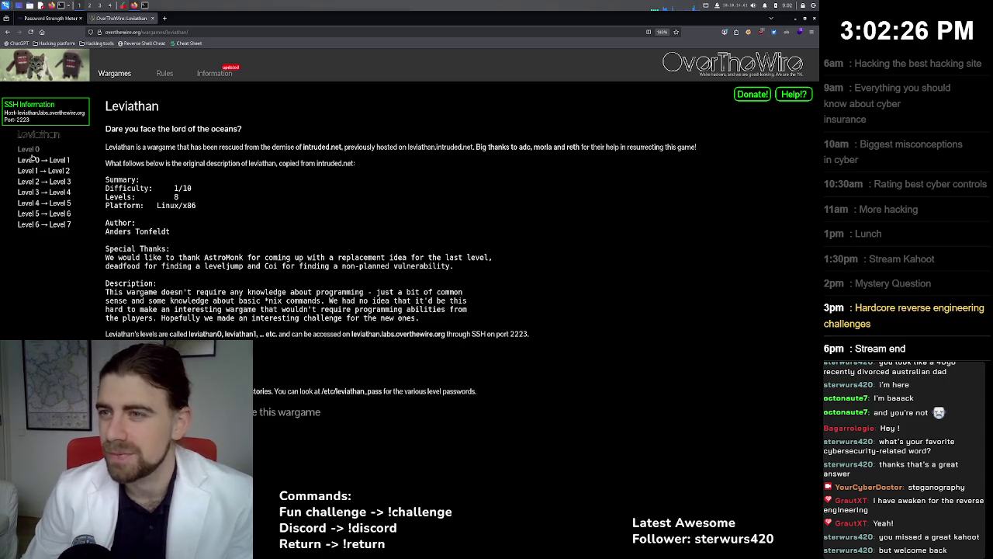
On Leviathan Level 0, select the SSH host leviathan.labs.overthewire.org and switch to the terminal
left_click(36, 149)
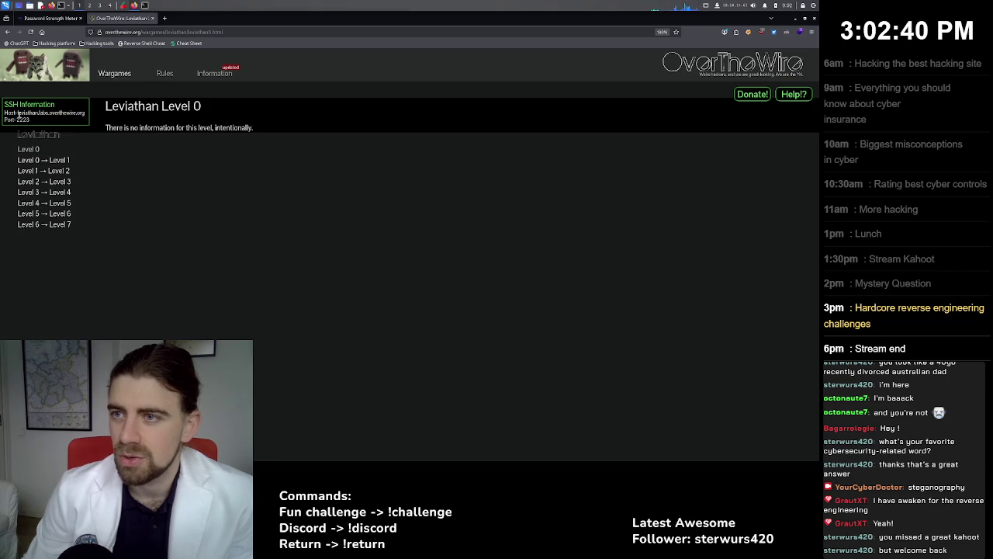
left_click_drag(17, 115, 44, 115)
left_click(33, 115)
double_click(69, 114)
left_click(83, 113)
left_click_drag(81, 113, 17, 115)
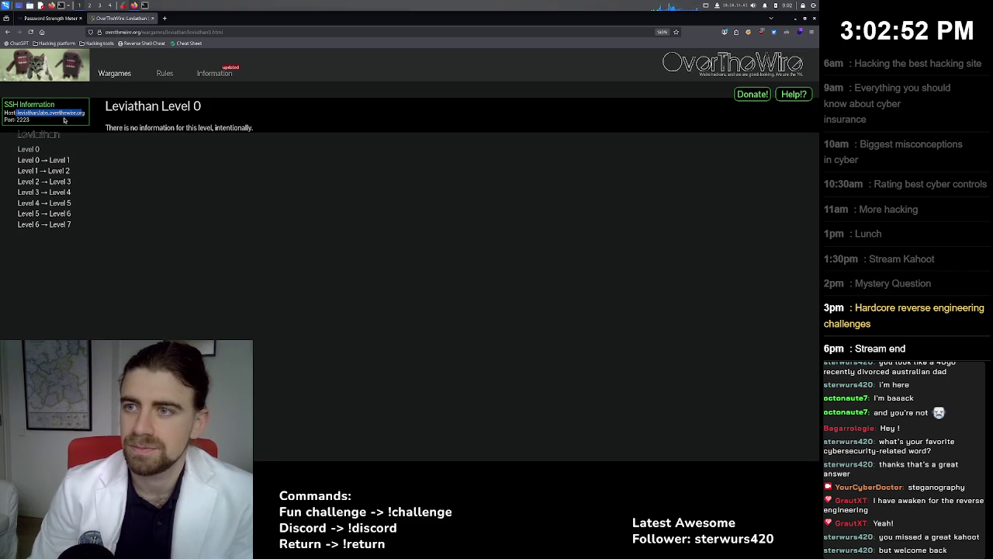
left_click(87, 115)
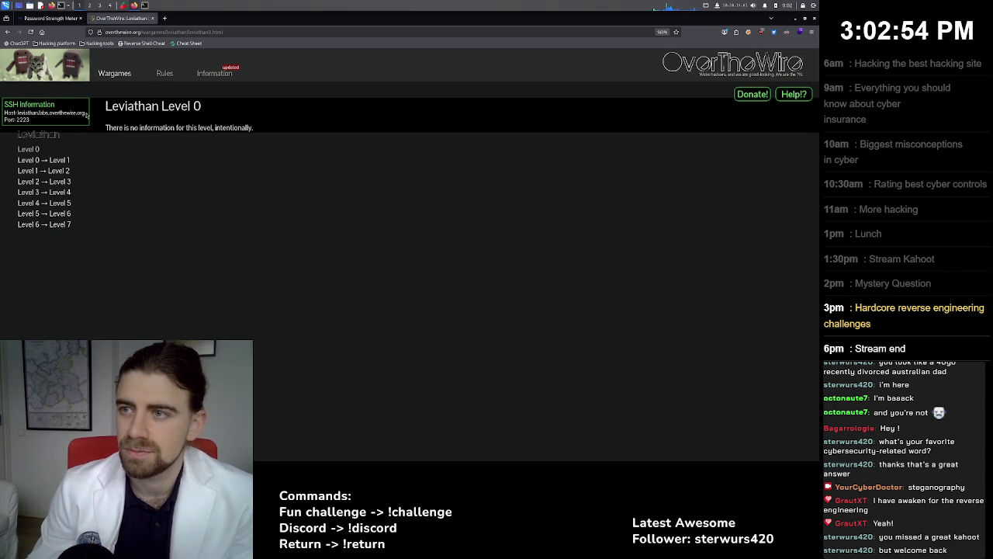
left_click_drag(79, 114, 18, 113)
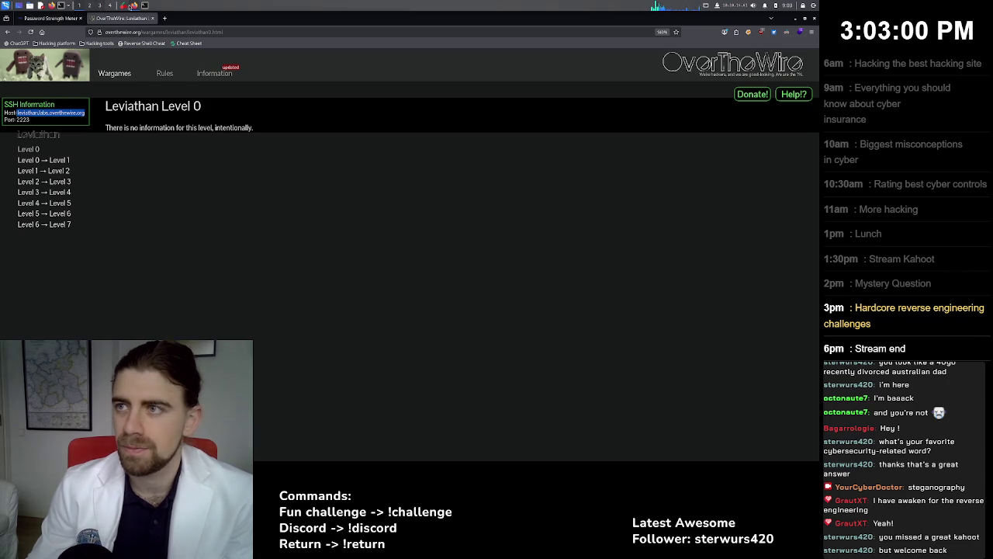
left_click(144, 6)
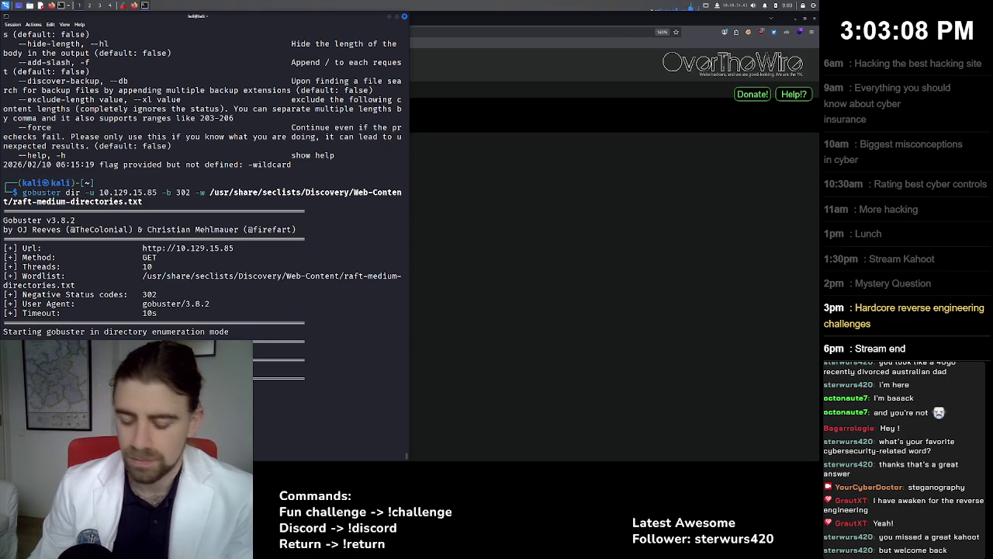
At a cleared prompt, start an ssh command to leviathan.labs.overthewire.org
key("ctrl+c")
key("ctrl+l")
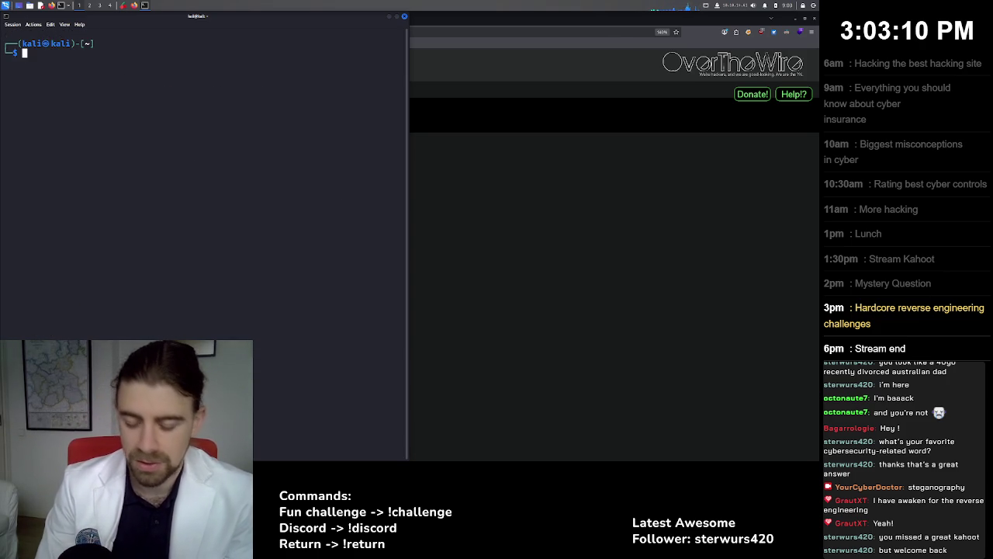
type("leviathan.labs.overthewire.org")
key("ctrl+Left")
key("ctrl+Left")
key("ctrl+Left")
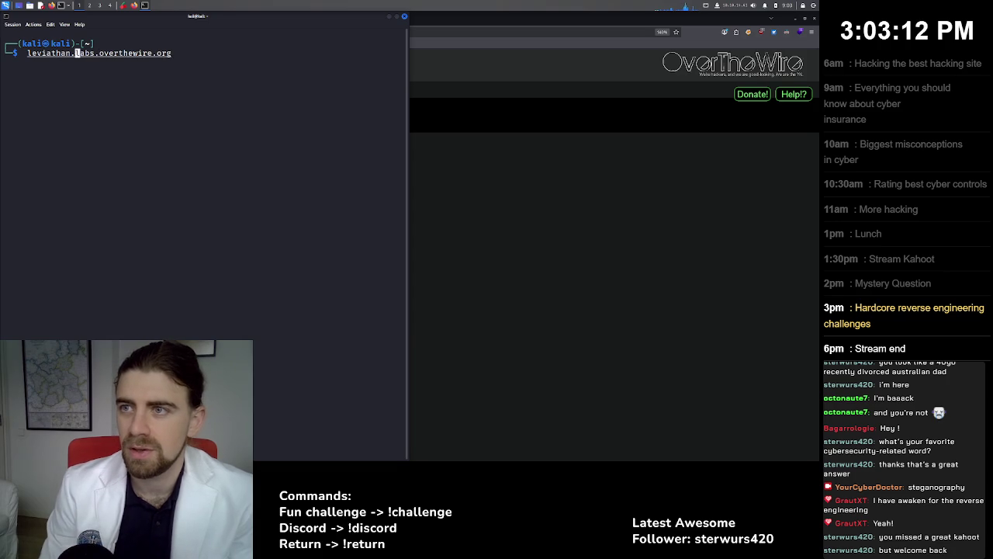
type("ssh")
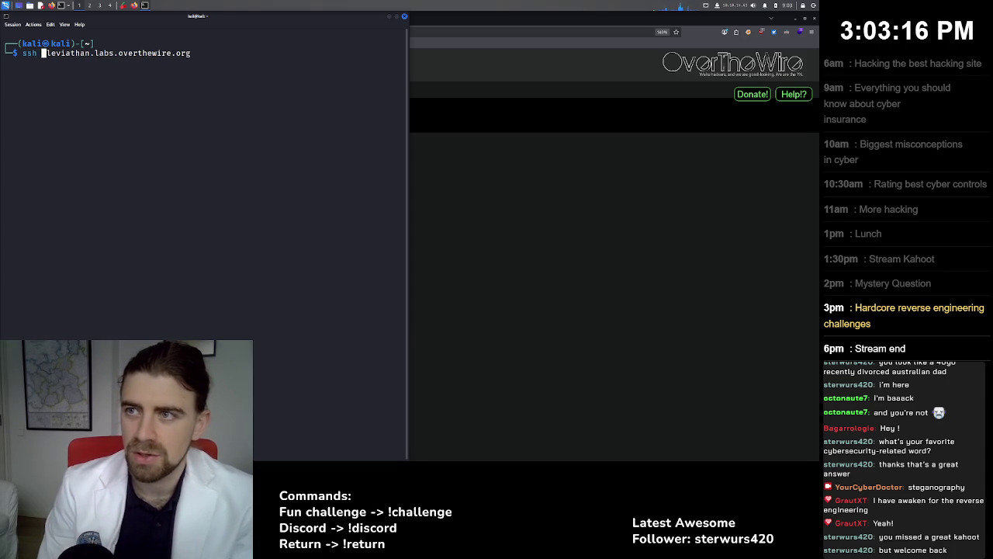
Move the terminal aside to check the Leviathan overview page, then bring it back
mouse_move(296, 20)
left_mouse_down()
mouse_move(578, 194)
mouse_move(580, 253)
left_mouse_up()
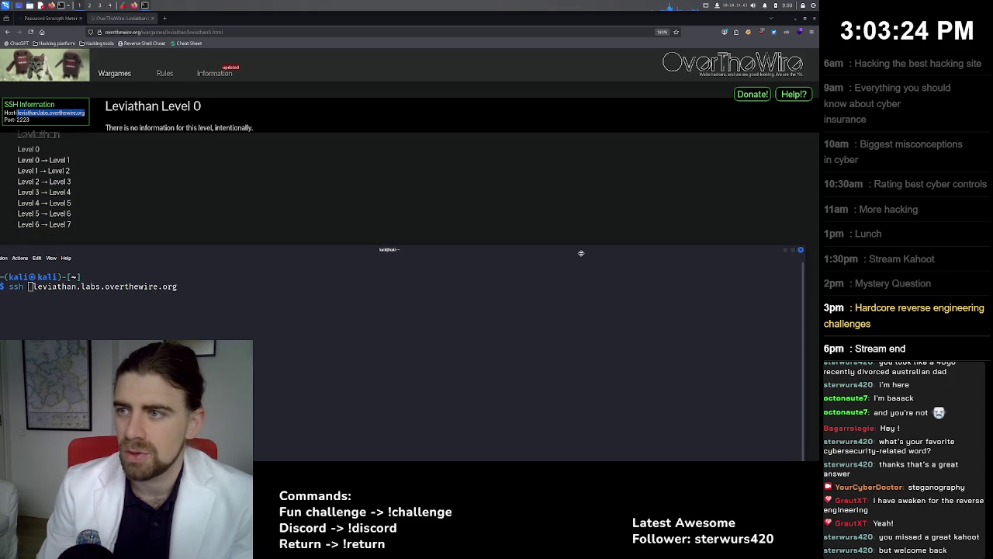
left_click(49, 137)
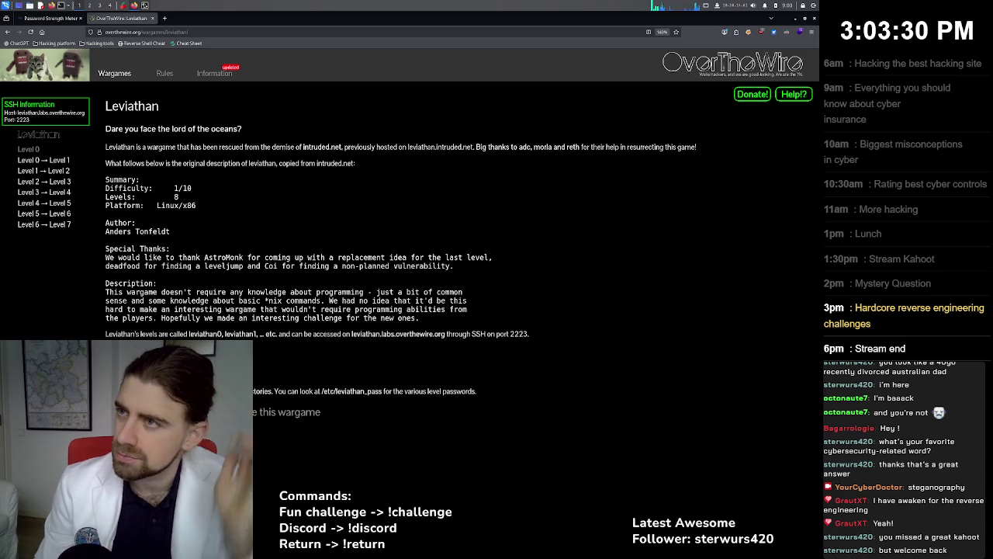
key("alt+Tab")
mouse_move(168, 255)
left_mouse_down()
mouse_move(205, 193)
mouse_move(192, 206)
left_mouse_up()
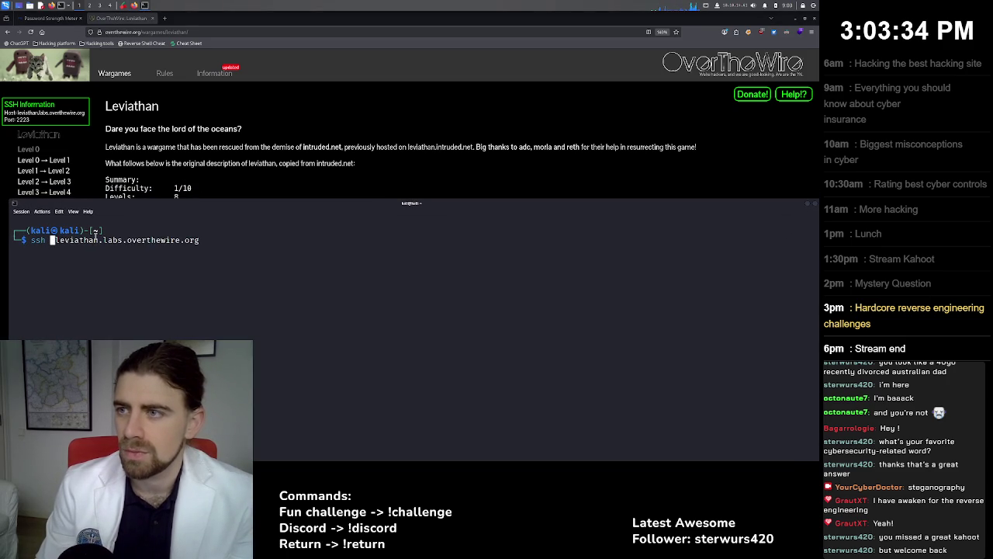
type("leviathan")
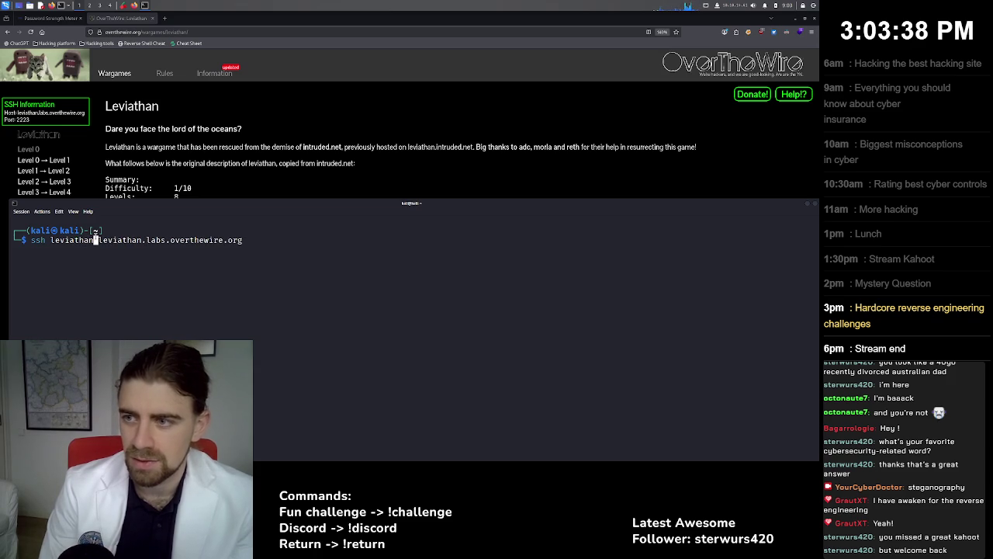
type("0")
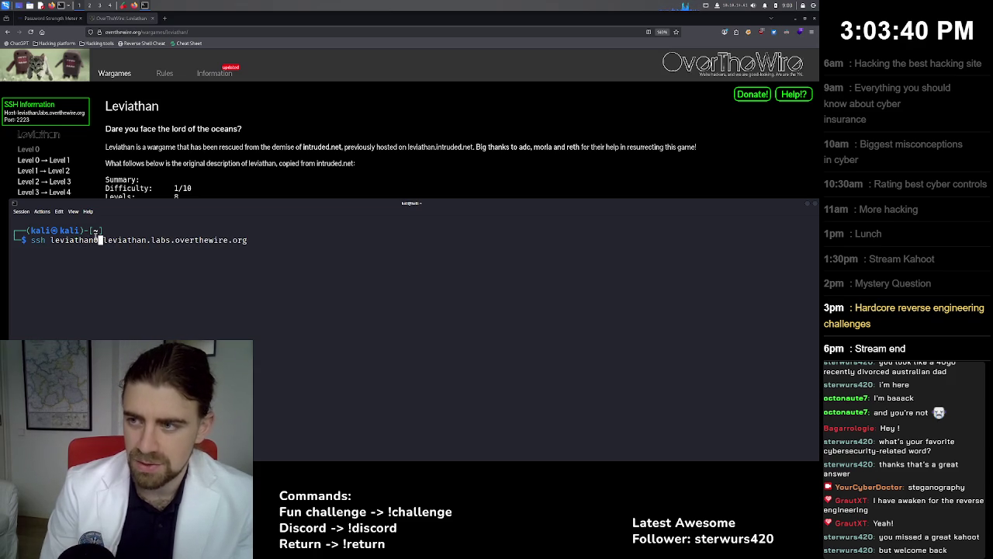
type("@")
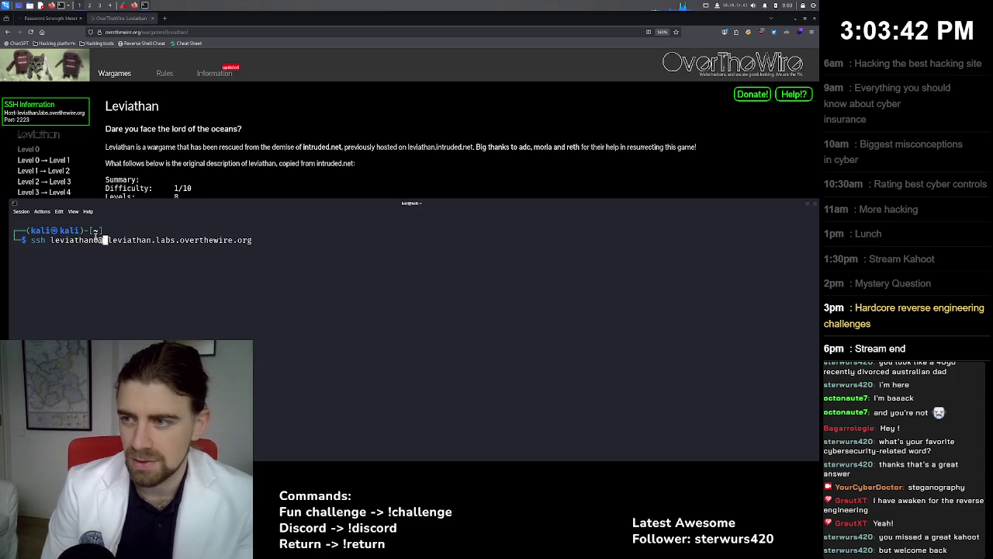
key("BackSpace")
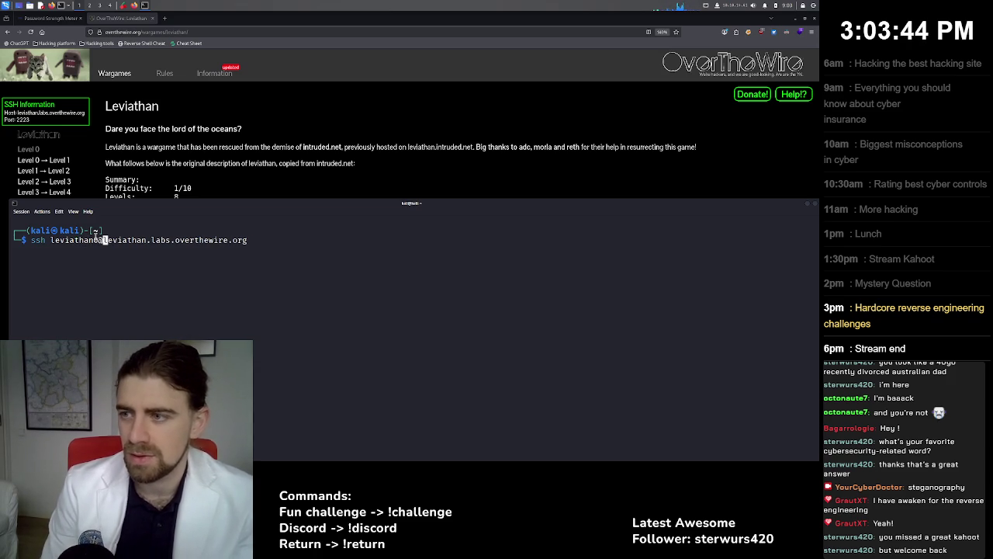
key("End")
type(":222")
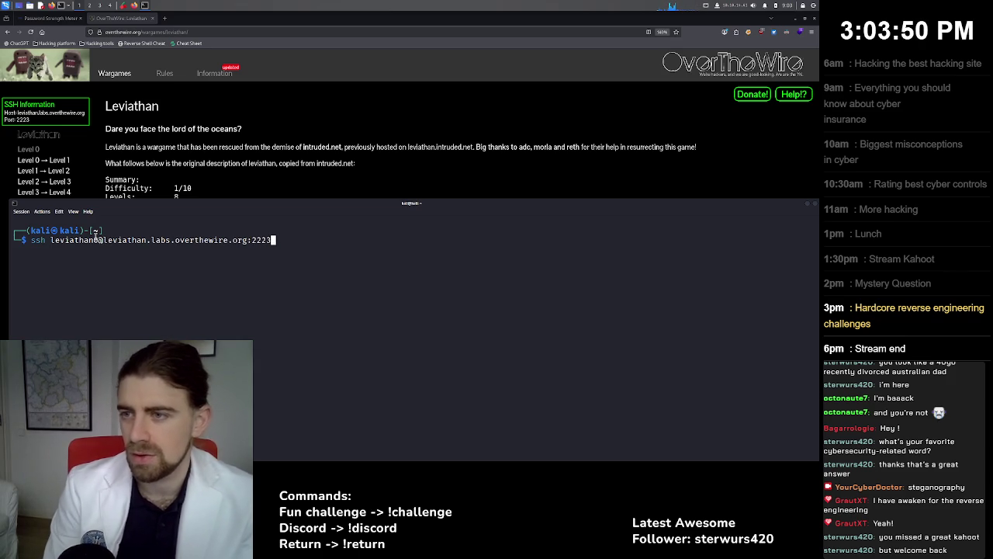
key("Return")
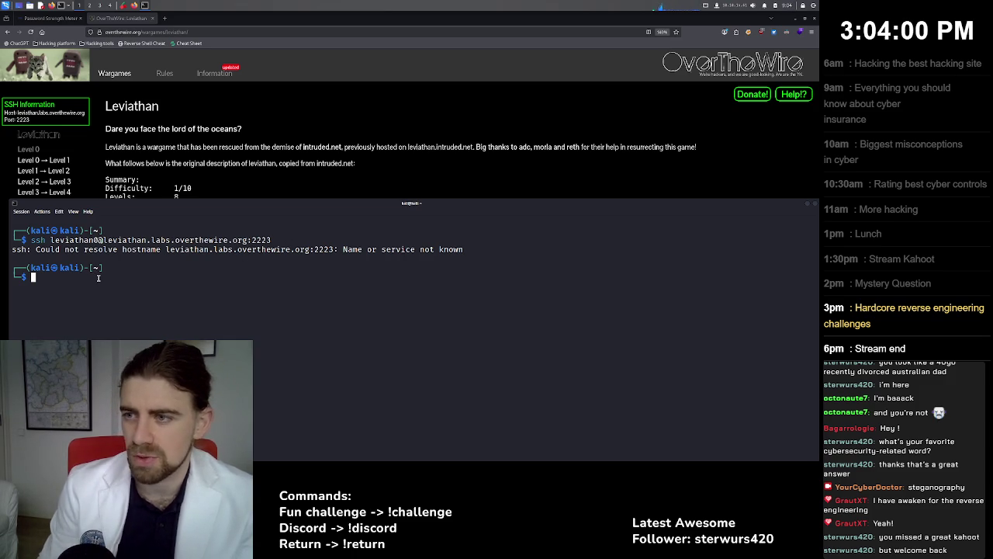
Rerun the ssh command as leviathan instead of leviathan0, then return to the browser
key("Up")
key("Left")
key("Left")
key("Left")
key("Left")
key("Left")
key("Left")
key("Left")
key("Left")
key("Left")
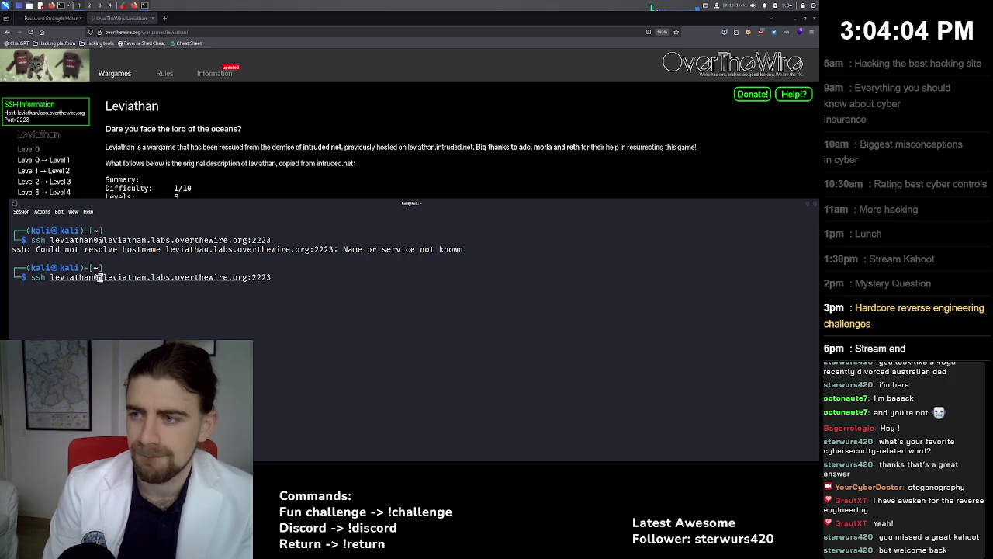
key("BackSpace")
key("Return")
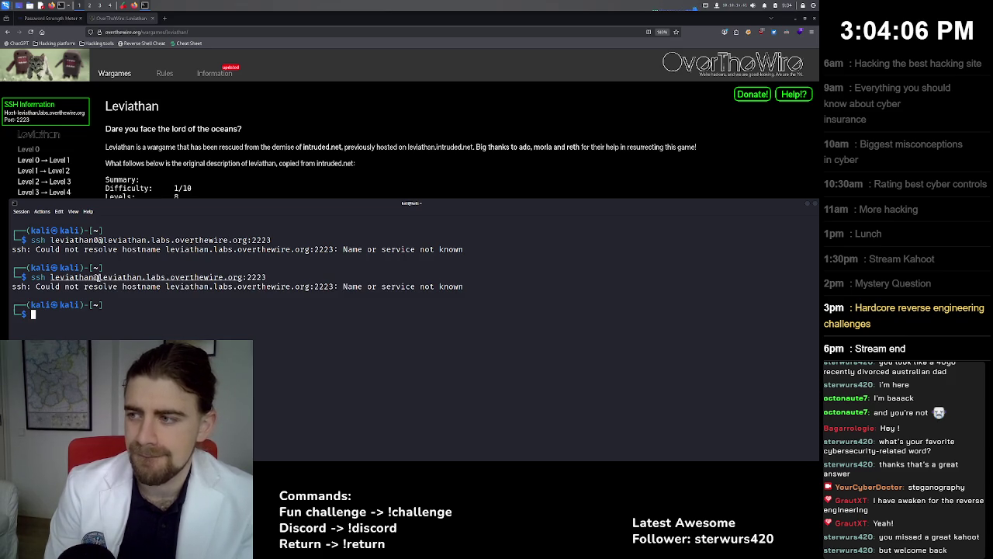
mouse_move(273, 205)
left_mouse_down()
mouse_move(272, 190)
mouse_move(331, 238)
mouse_move(280, 393)
mouse_move(295, 281)
mouse_move(266, 213)
mouse_move(262, 170)
left_mouse_up()
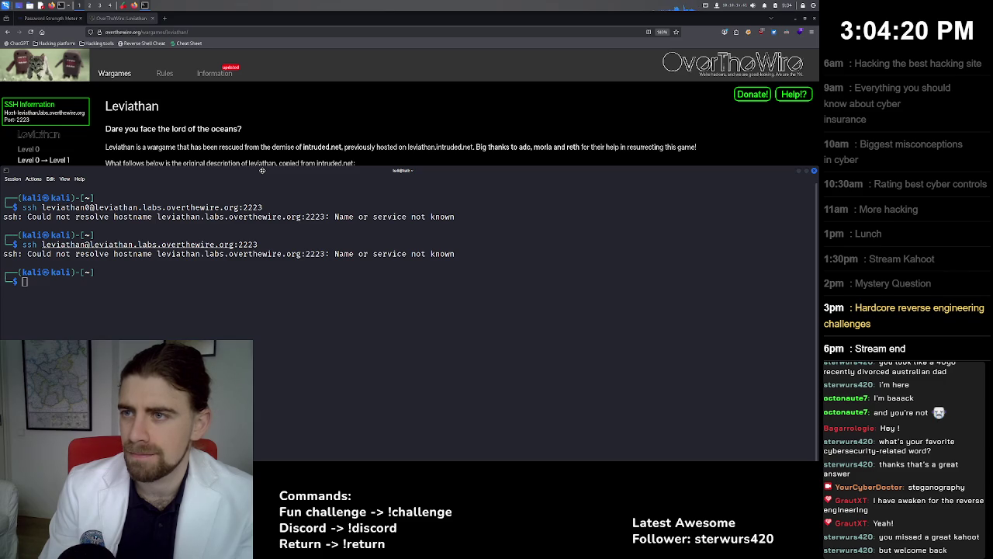
left_click(194, 116)
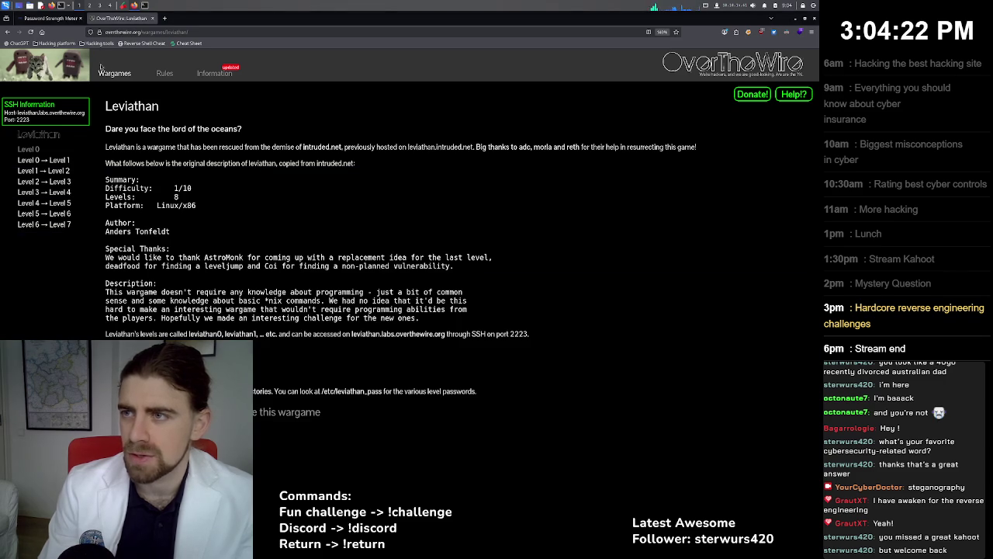
In a new Wargames tab, read the Bandit Level 0 → Level 1 goal, selecting bandit1
middle_click(114, 73)
left_click(194, 18)
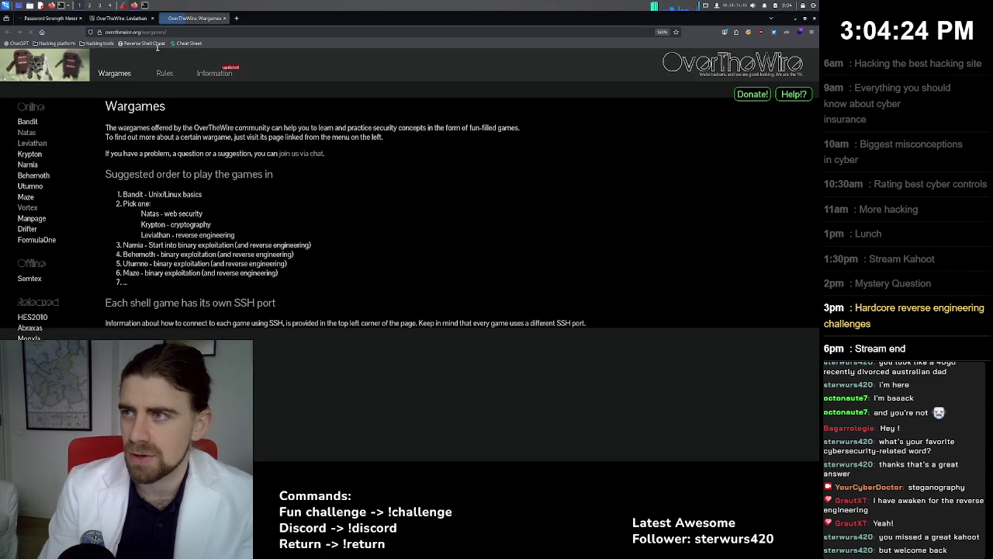
left_click(36, 125)
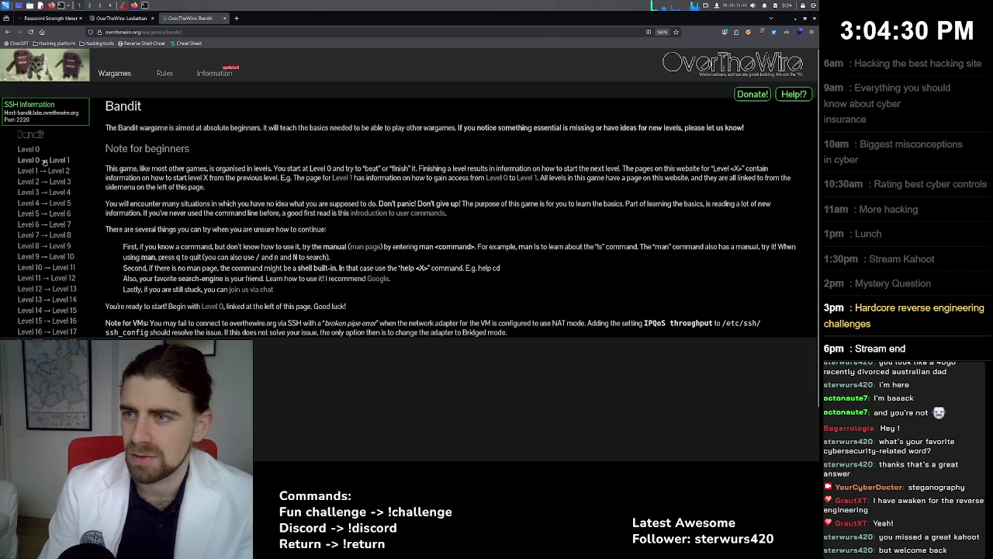
left_click(45, 160)
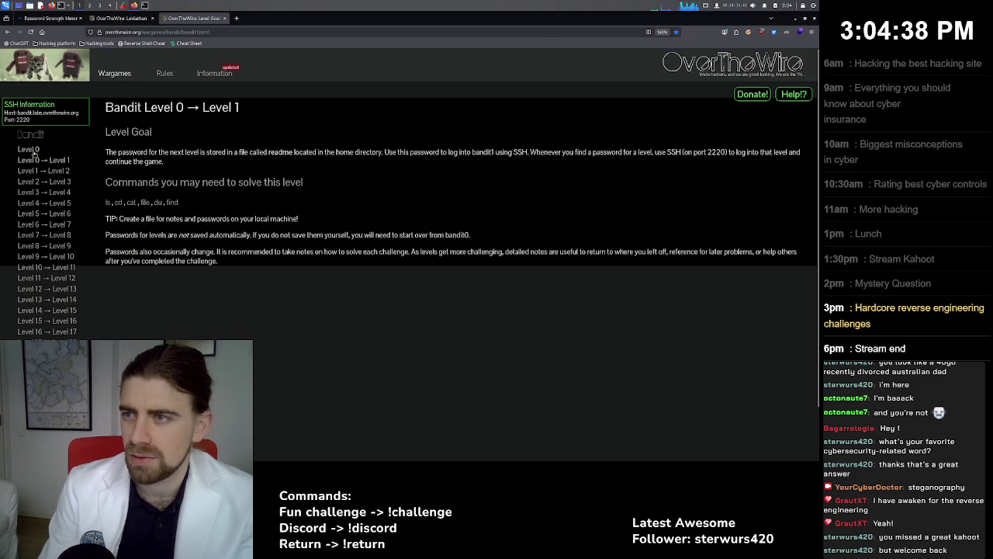
mouse_move(178, 152)
left_mouse_down()
mouse_move(366, 153)
mouse_move(112, 153)
mouse_move(470, 161)
left_mouse_up()
double_click(480, 154)
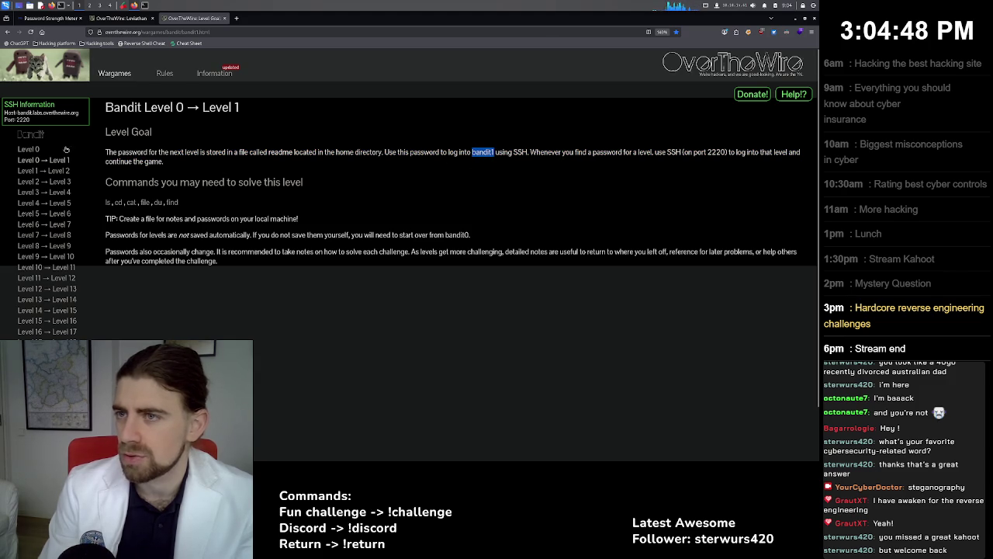
left_click(122, 74)
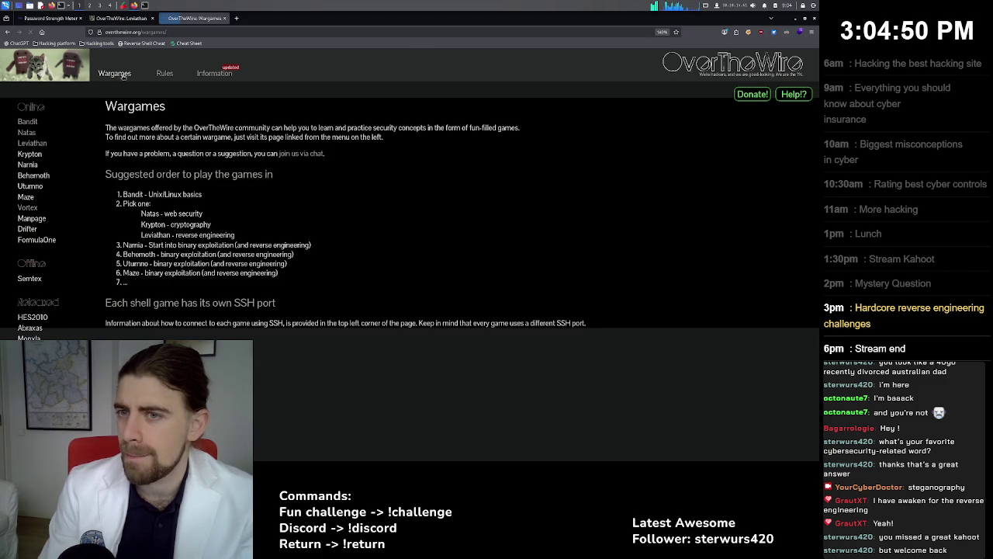
left_click(145, 5)
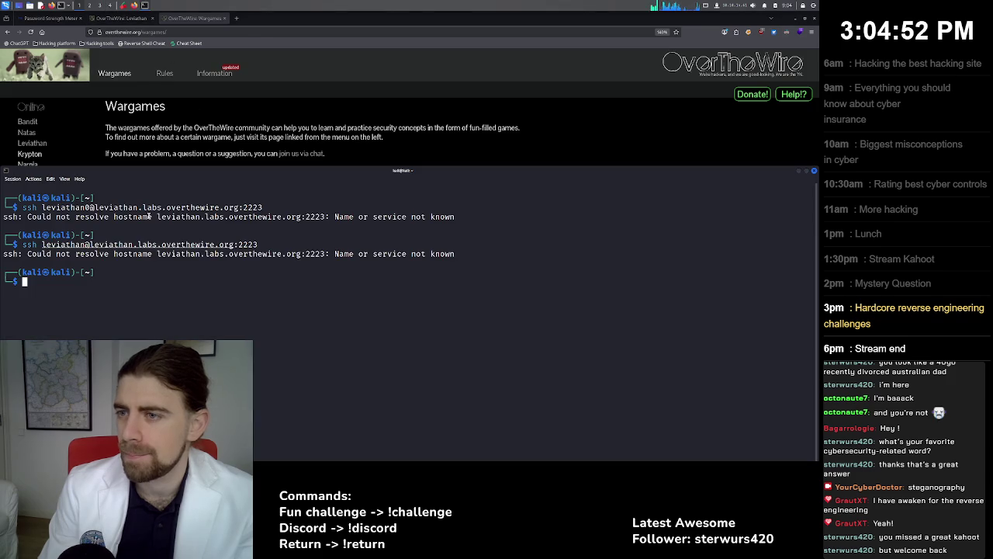
Recall and select the failed leviathan ssh command, then open a new browser tab
key("Up")
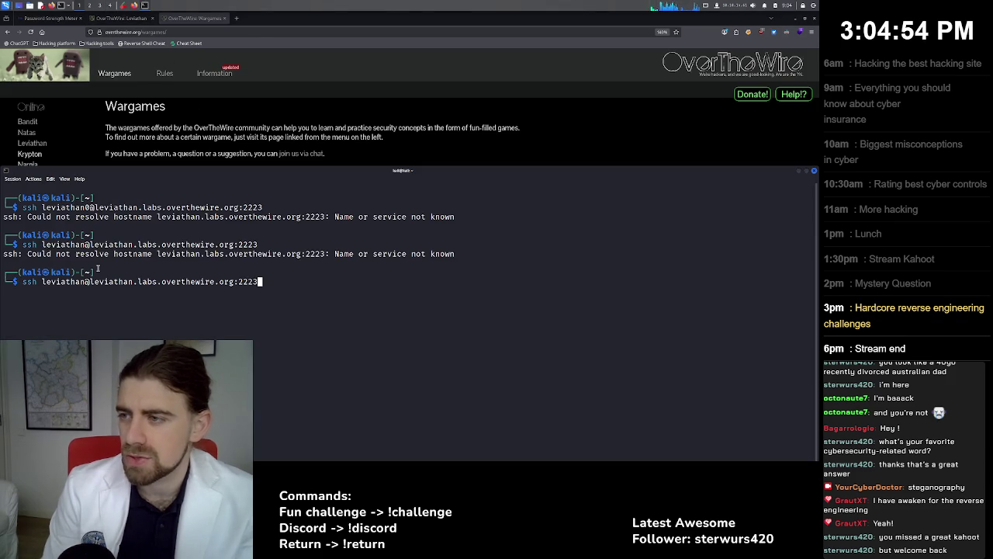
left_click_drag(260, 283, 24, 282)
key("ctrl+c")
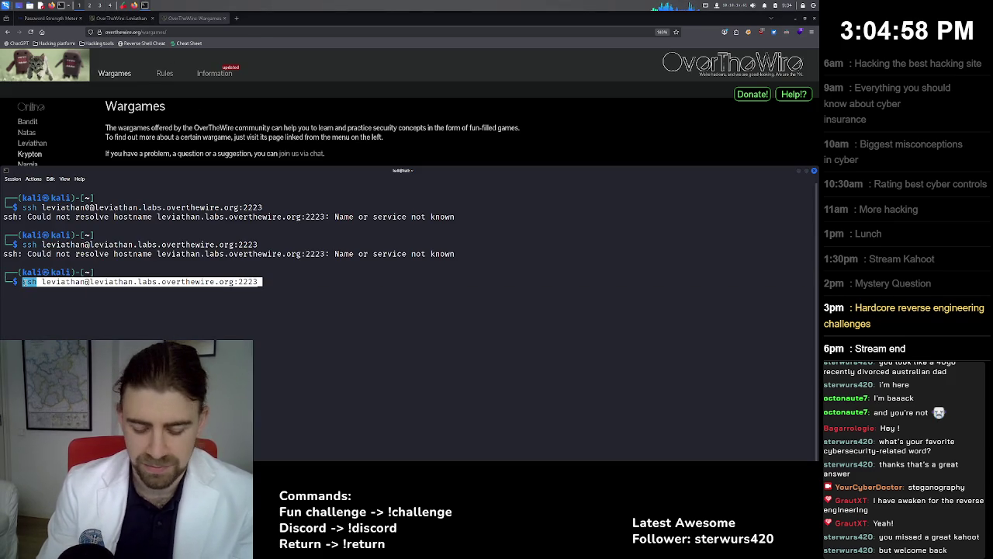
left_click(240, 18)
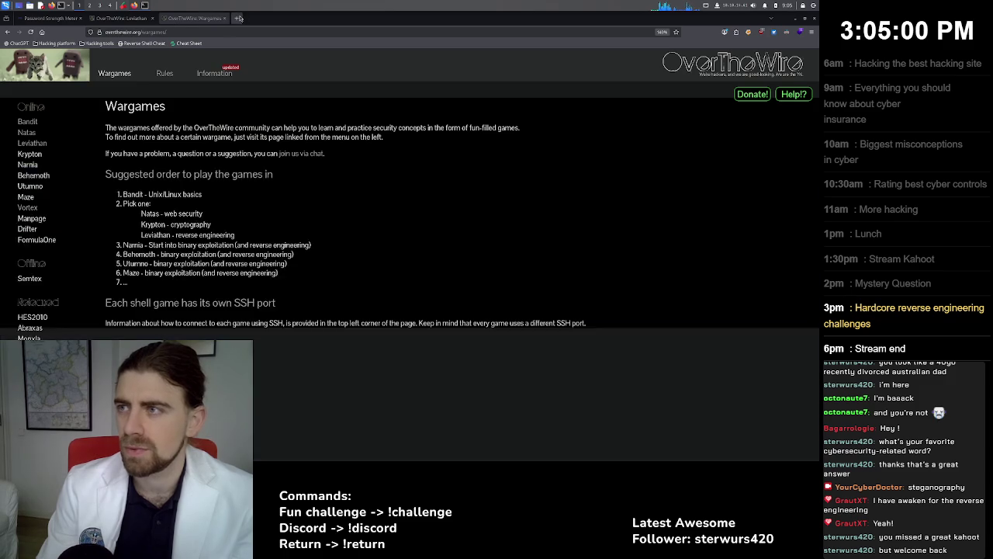
left_click(240, 18)
On chatgpt.com, ask 'Is this correct syntax' followed by the pasted ssh command
type("chatgpt.com")
key("Return")
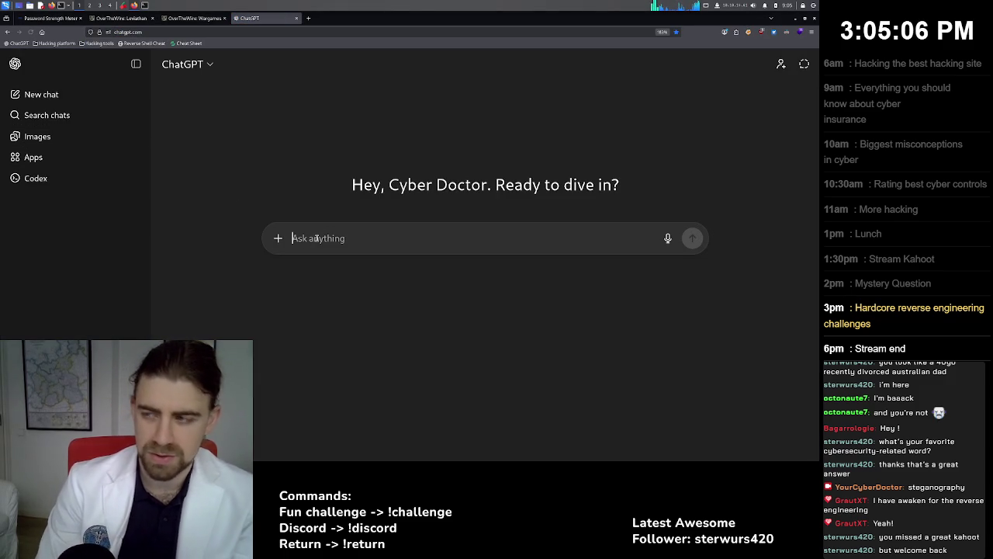
type("Is this correct ")
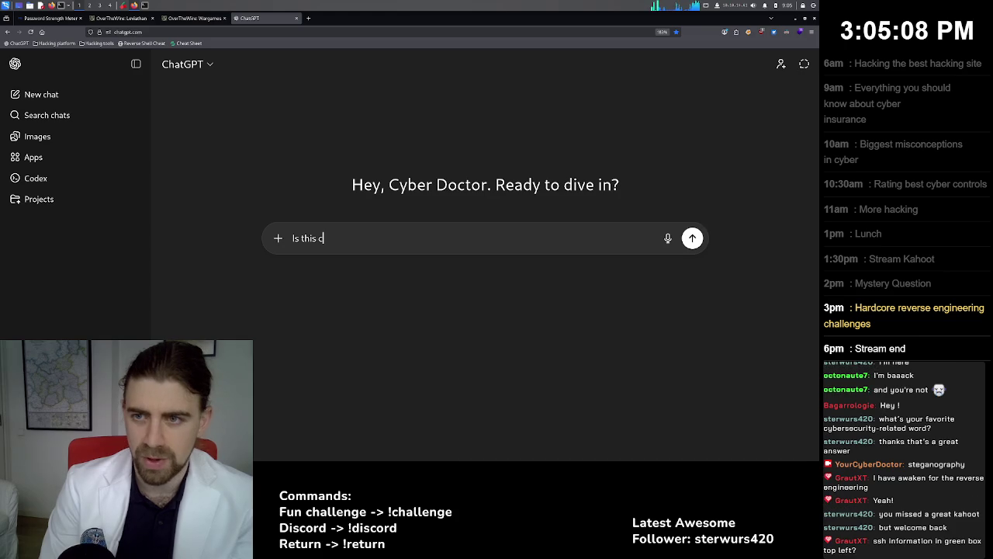
type("synta")
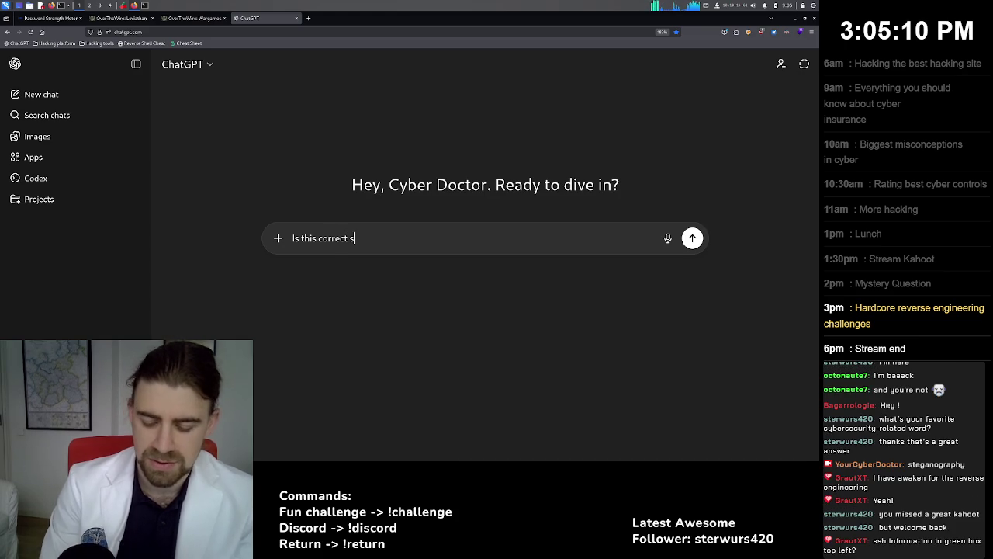
type("x")
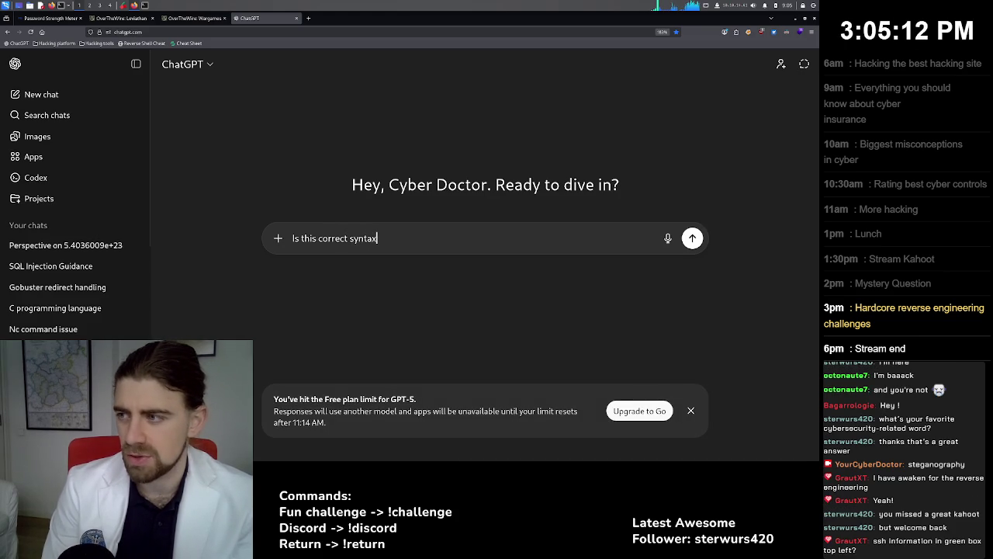
key("shift+Return")
key("ctrl+v")
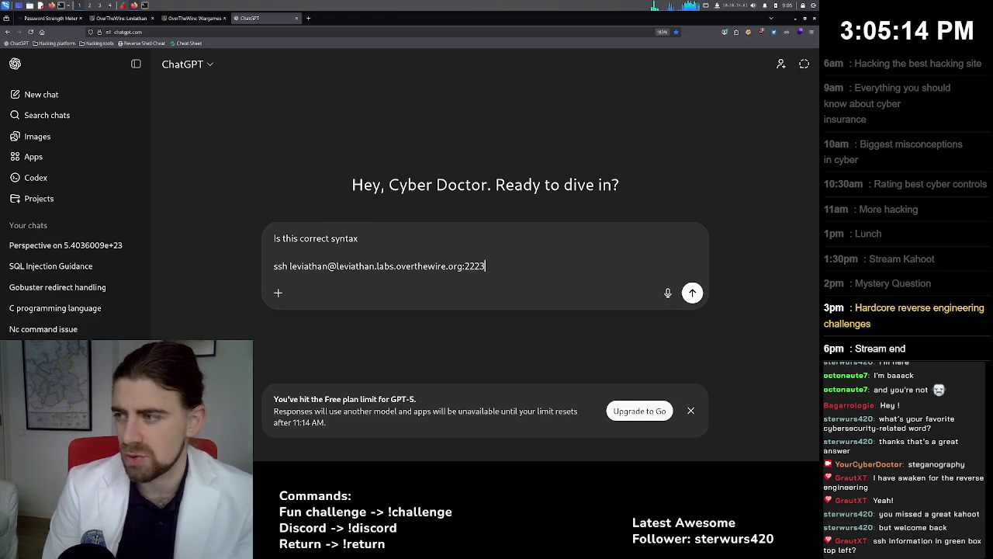
key("Return")
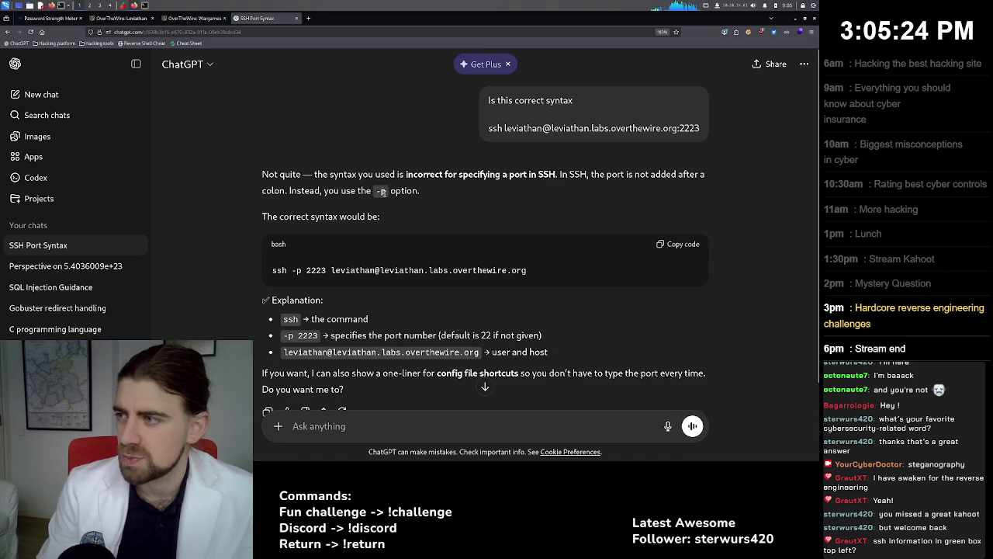
left_click(146, 6)
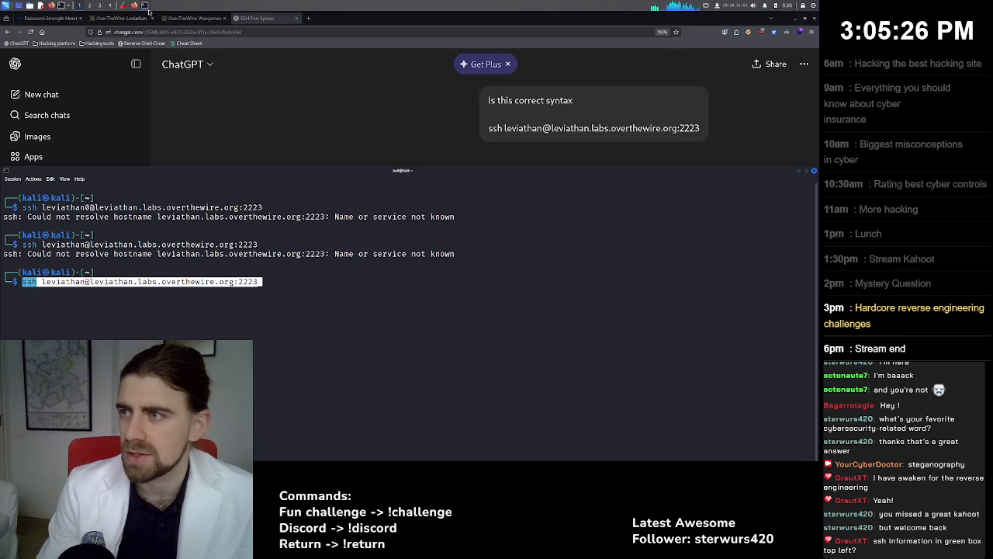
Rerun the ssh command with -p2223 and accept the Leviathan server's host key
left_click(274, 278)
key("Left")
key("Left")
key("Left")
key("Left")
key("BackSpace")
type("-p")
key("Return")
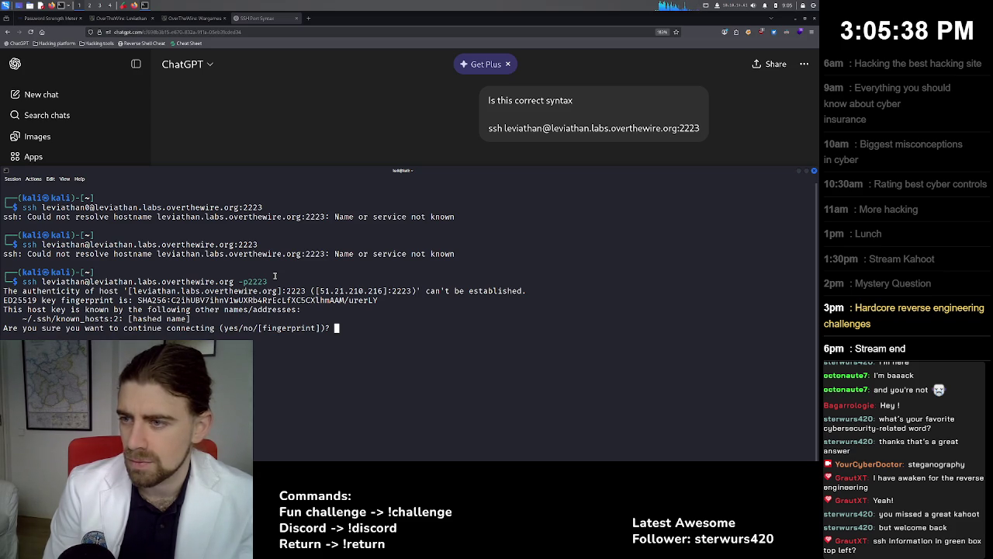
type("yes")
key("Return")
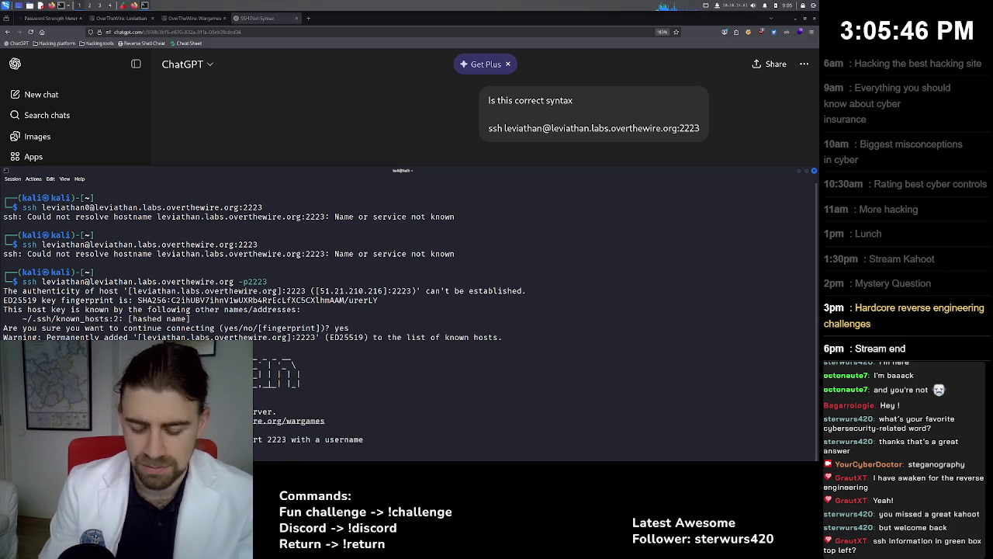
Cancel the login attempt, recall the ssh command, and maximize the terminal window
mouse_move(509, 170)
left_mouse_down()
mouse_move(520, 49)
mouse_move(506, 43)
left_mouse_up()
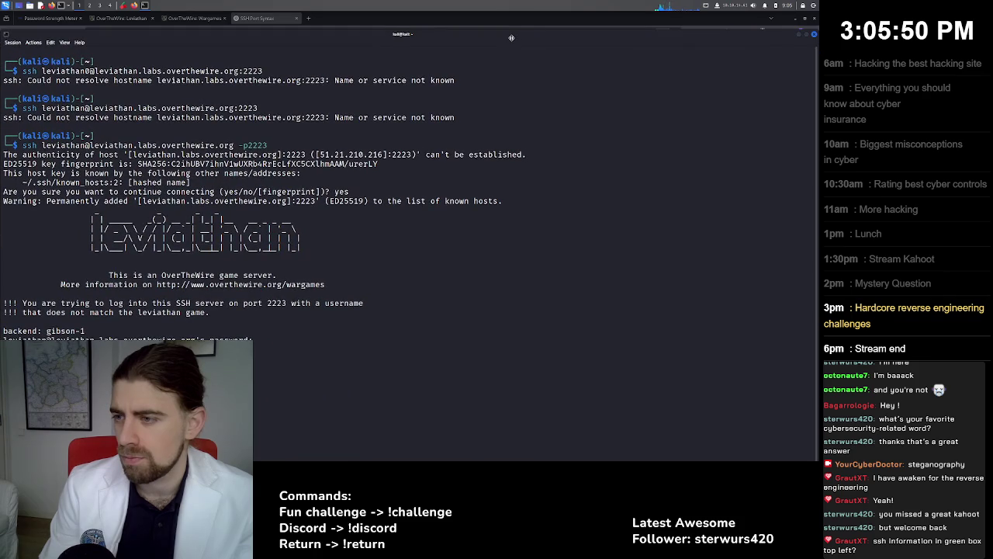
key("ctrl+c")
key("Up")
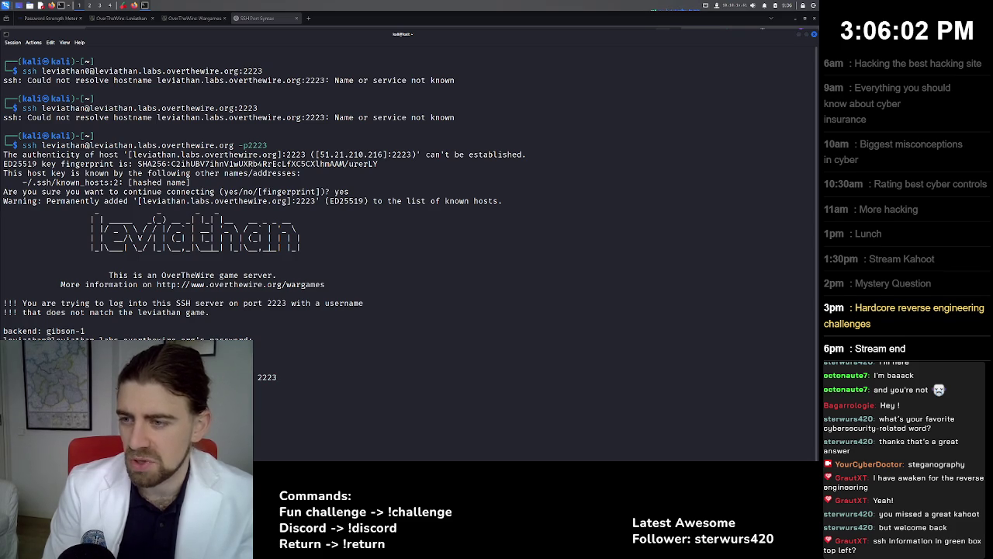
scroll(216, 117, "down", 1)
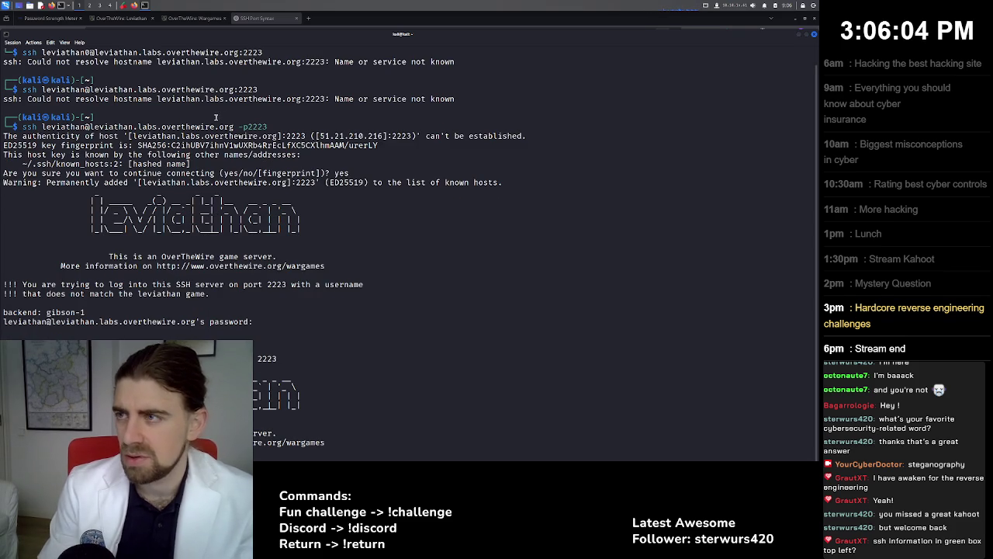
double_click(299, 33)
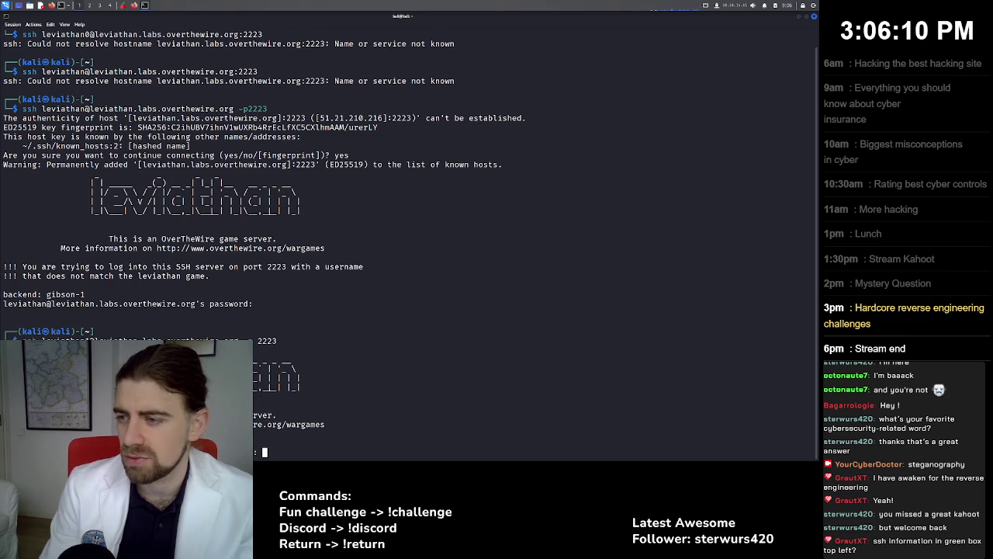
key("alt+Tab")
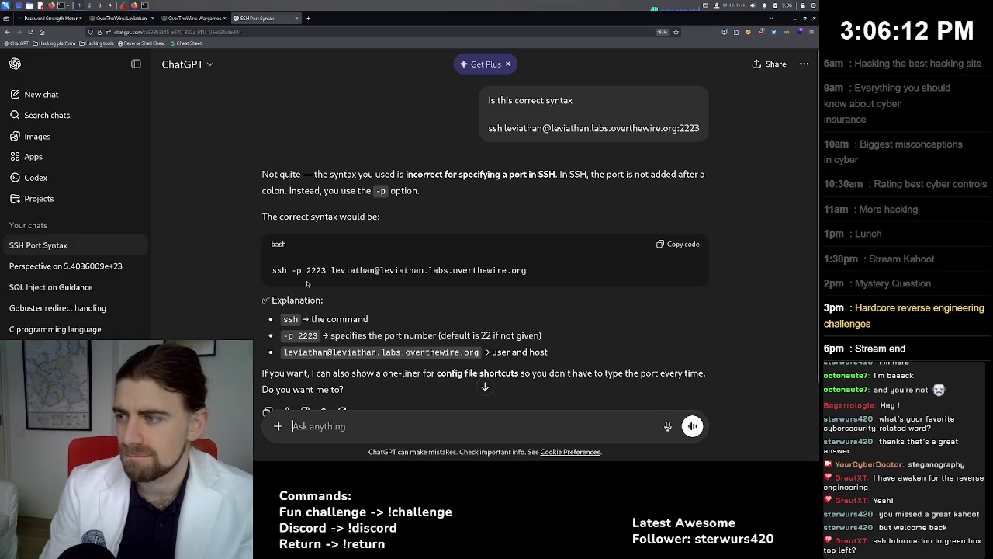
Confirm the Leviathan SSH details: host leviathan.labs.overthewire.org, port 2223
left_click(186, 21)
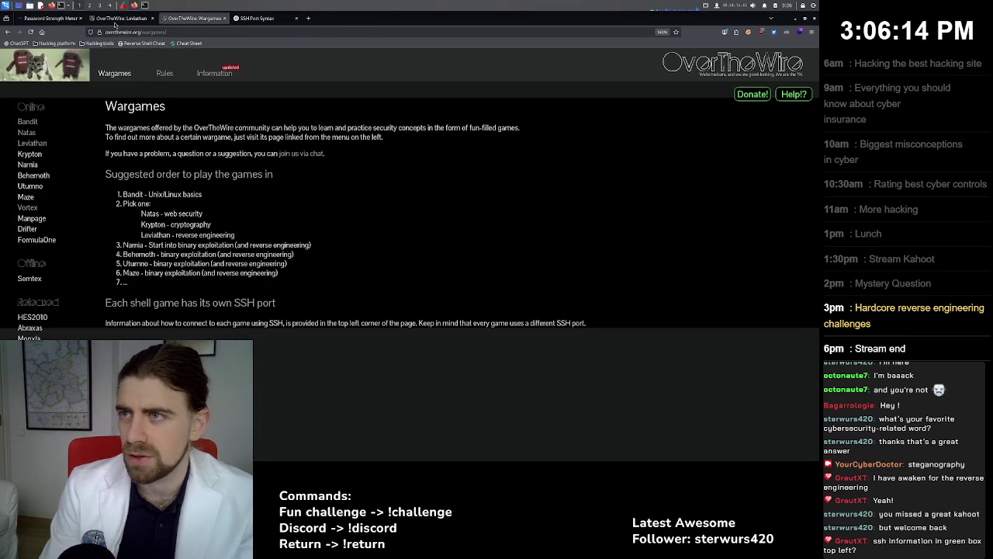
left_click(115, 22)
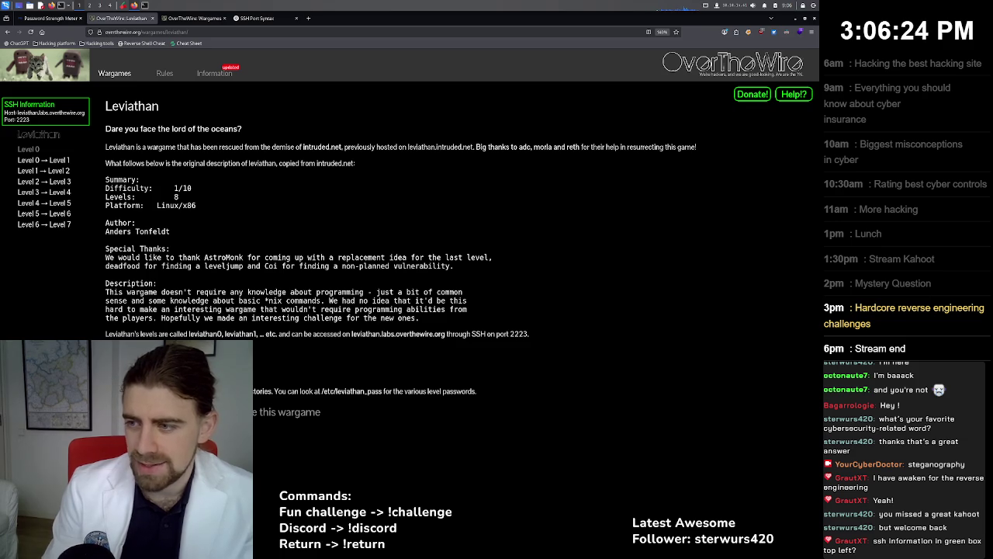
left_click(144, 5)
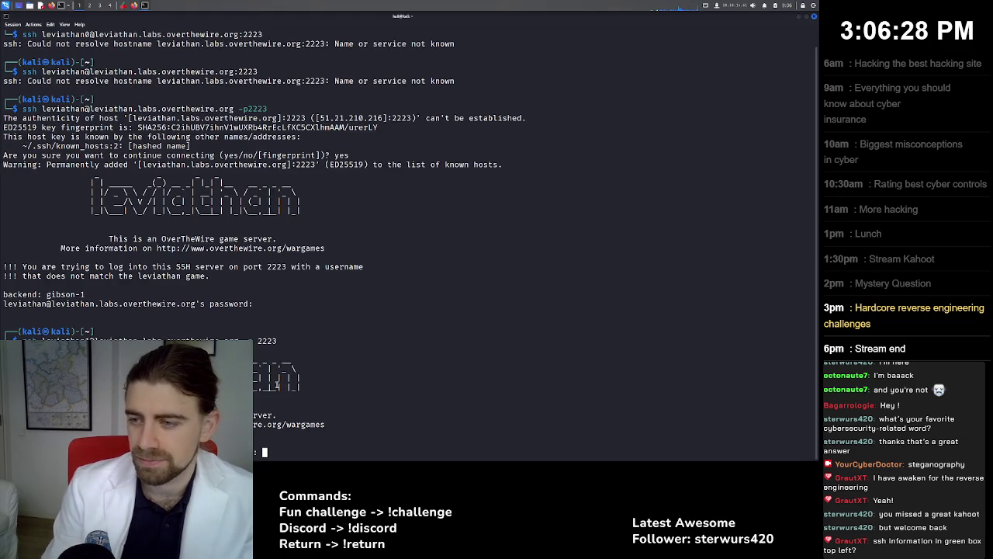
Log in with ssh -p2223 as leviathan0 and enter the level password
key("ctrl+c")
key("Up")
key("Left")
key("Left")
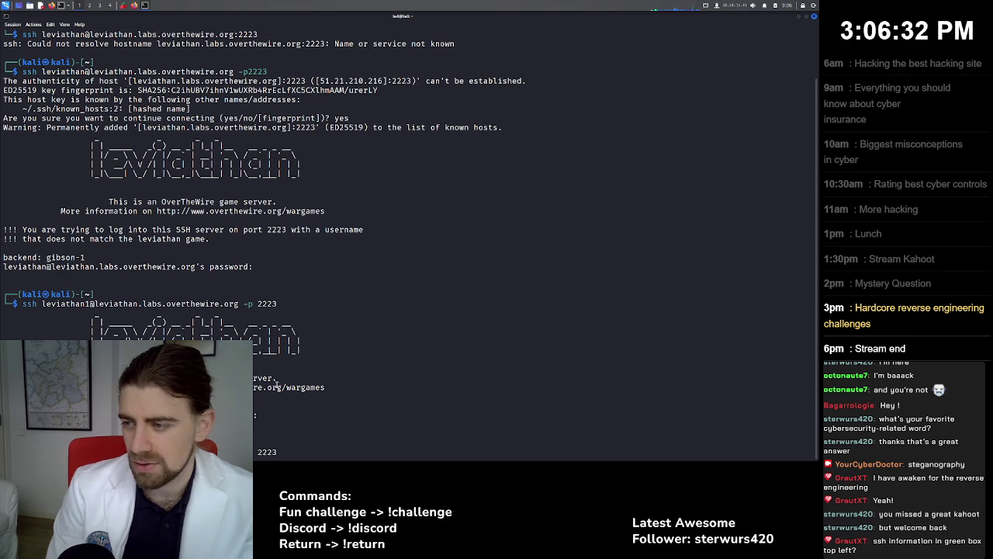
key("Return")
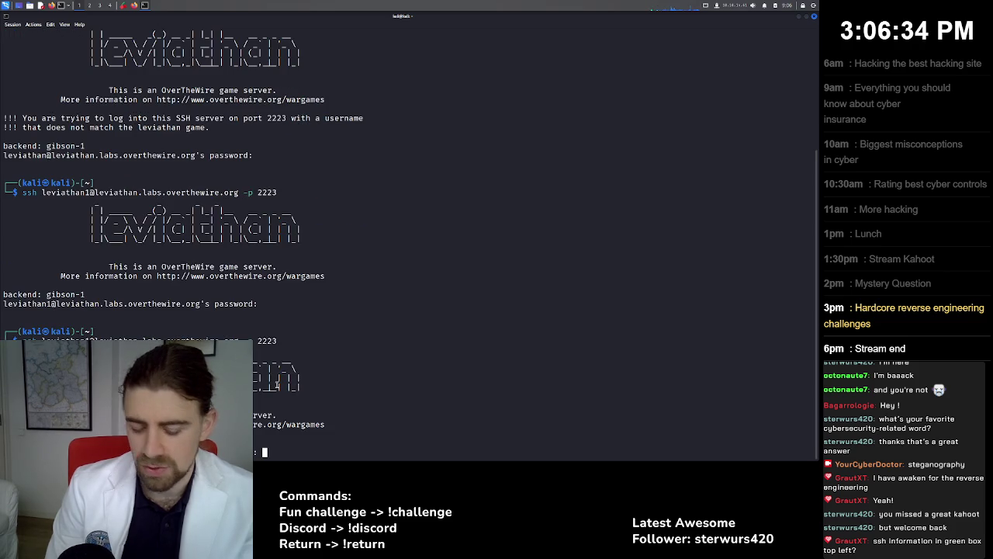
key("ctrl+c")
key("Up")
key("Left")
key("Left")
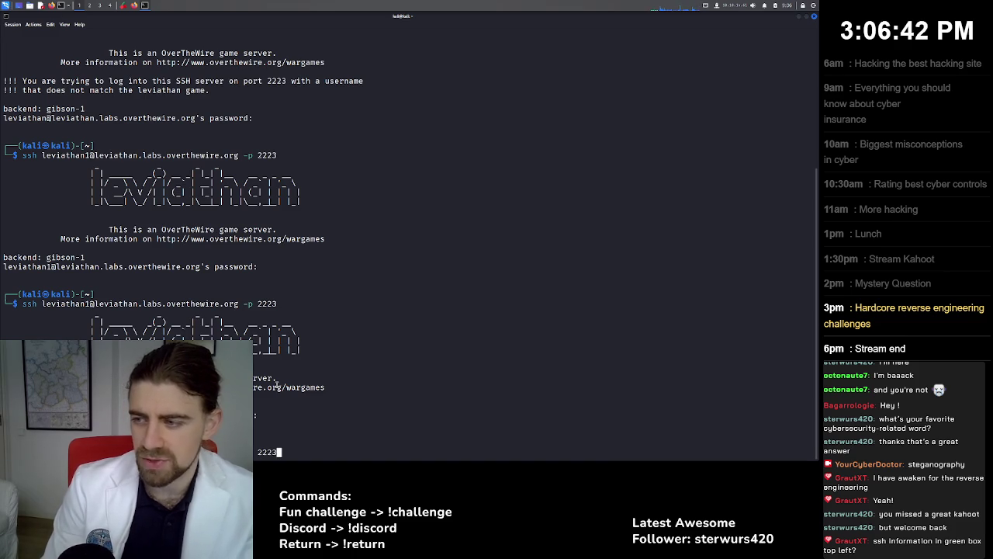
key("Return")
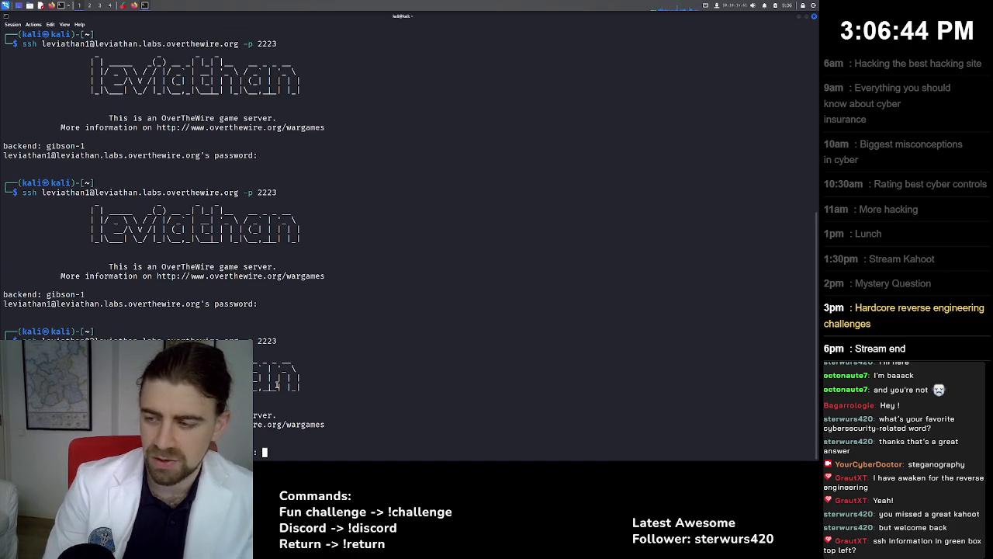
key("Return")
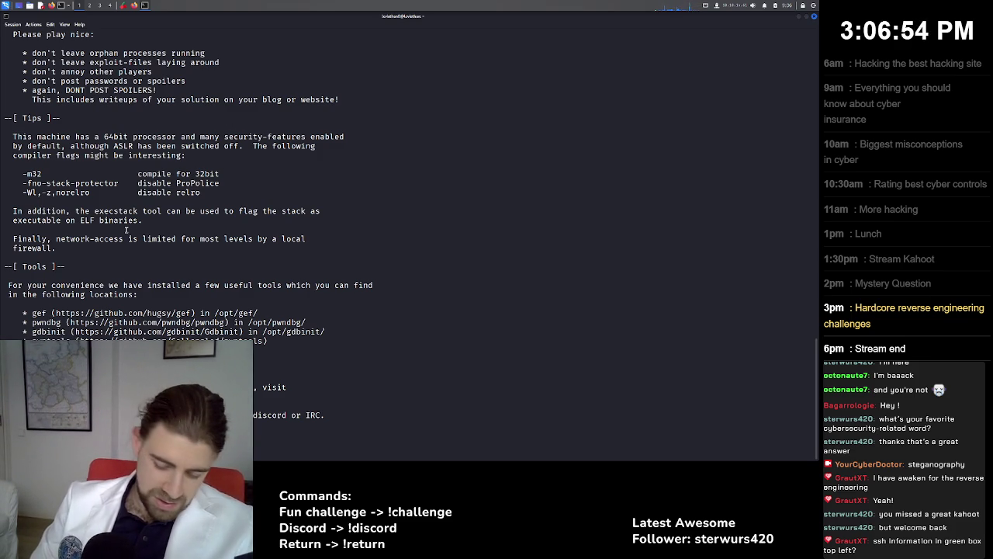
Run whoami and ls -la to confirm leviathan0 and reveal the .backup directory
scroll(126, 229, "down", 1)
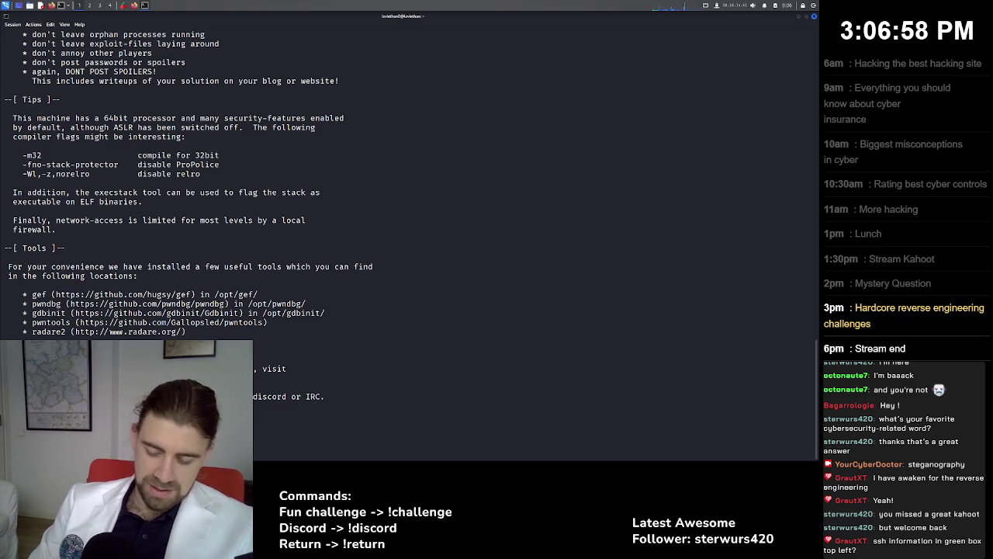
key("Return")
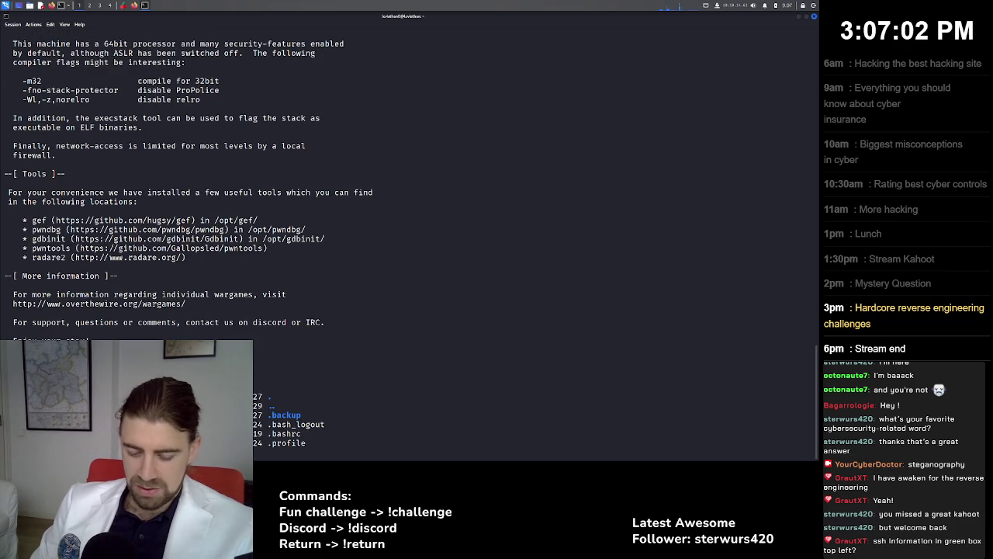
type("whoami")
key("Return")
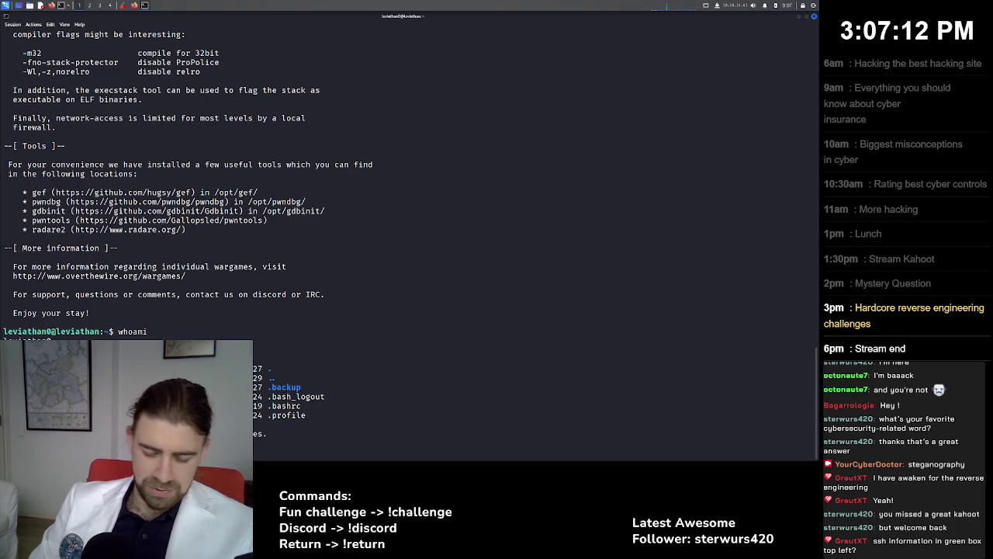
key("Return")
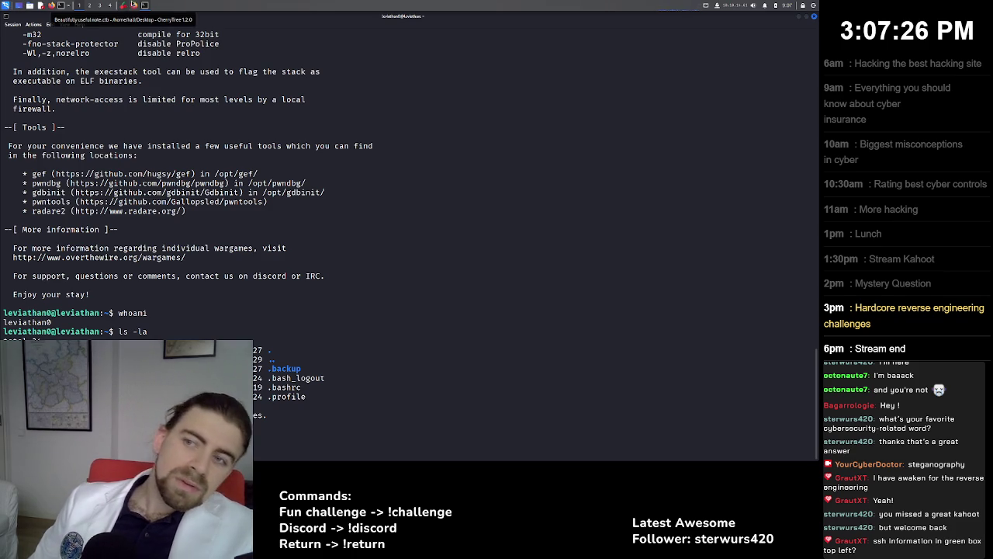
left_click(133, 6)
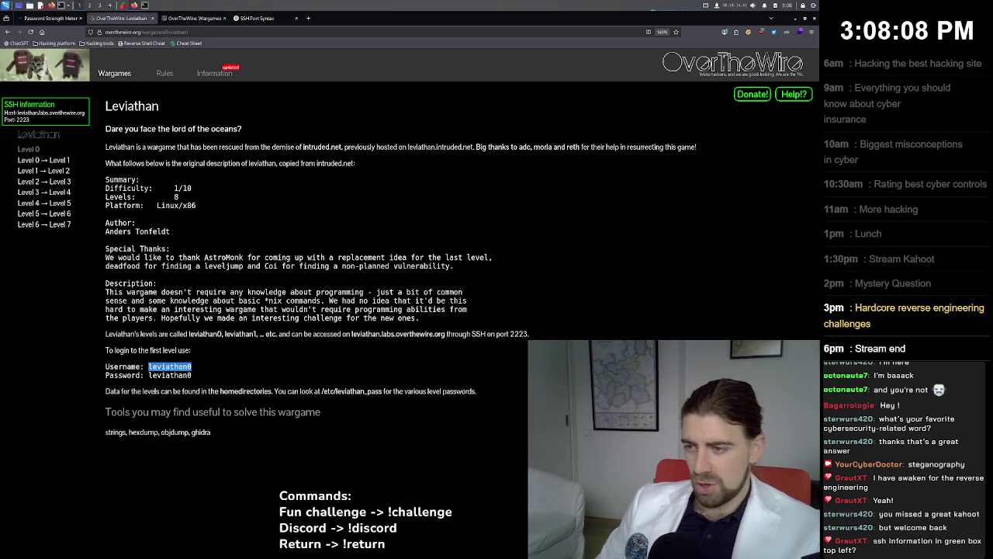
Search the web for 'ghidra' from the tools list and open the ghidra.net homepage
left_click_drag(191, 432, 224, 436)
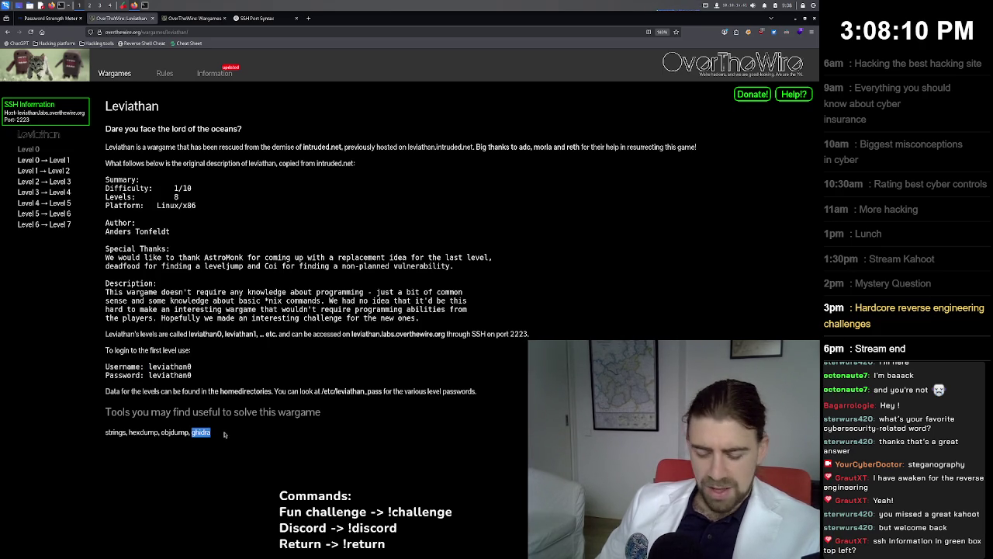
left_click(308, 18)
type("ghidra")
key("Return")
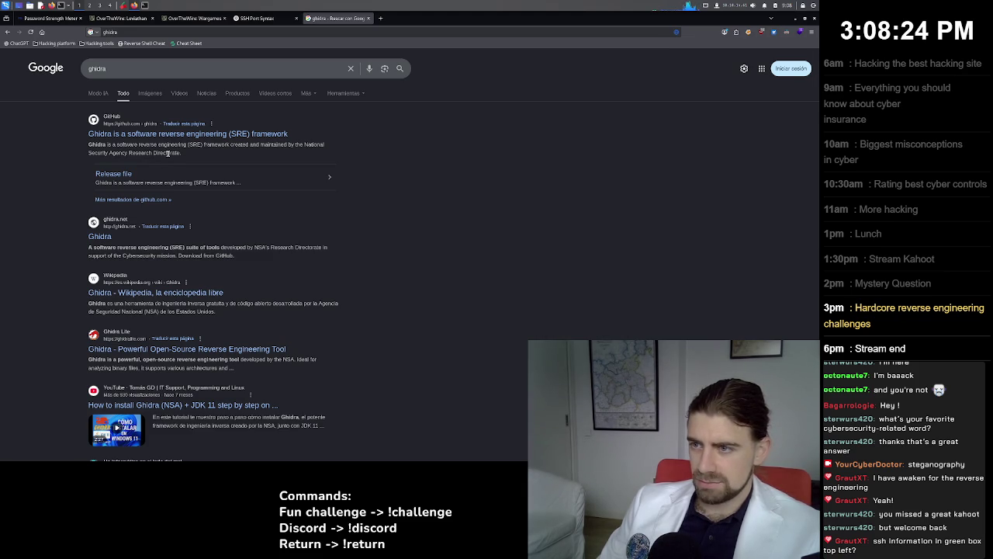
left_click(108, 239)
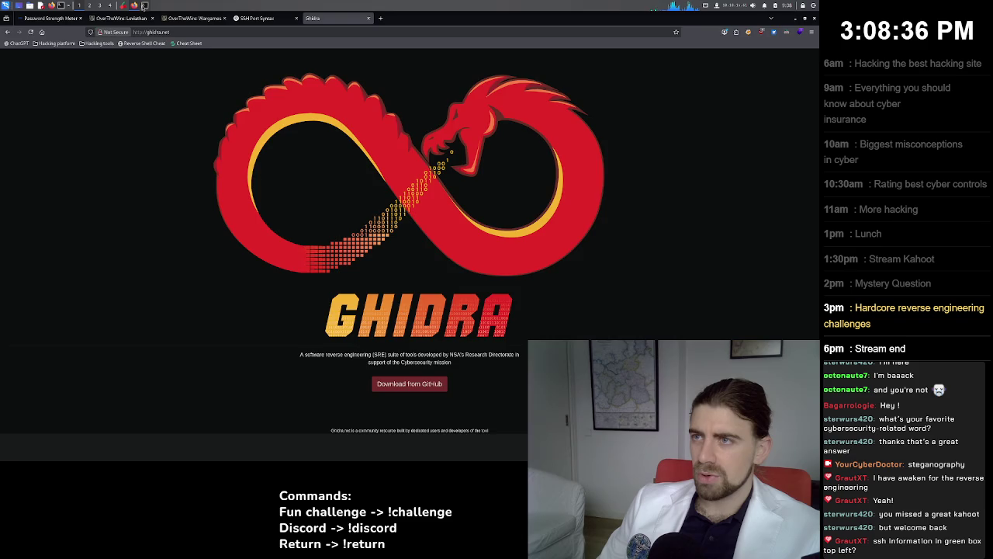
left_click(144, 5)
type("gy")
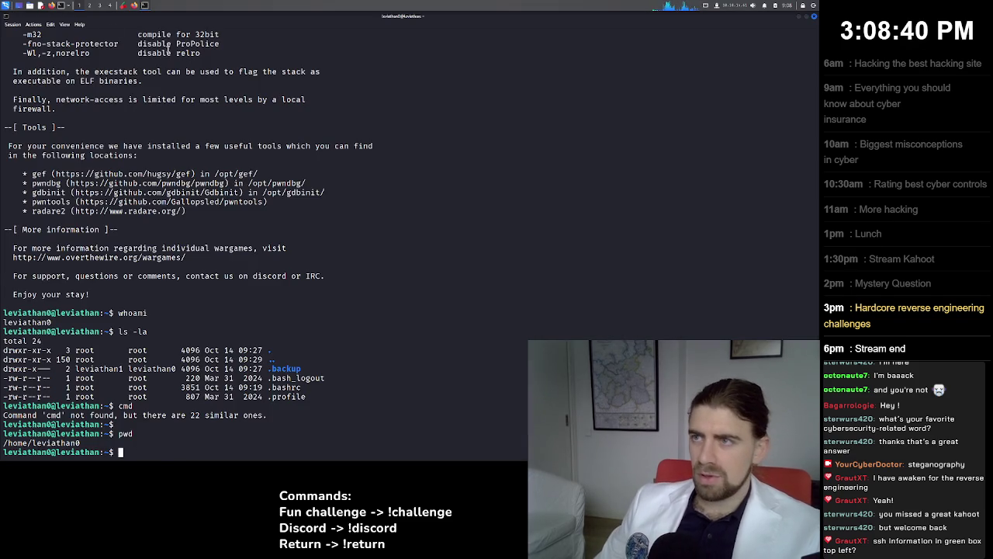
Bring Firefox with the ghidra.net homepage back to the front
left_click(134, 4)
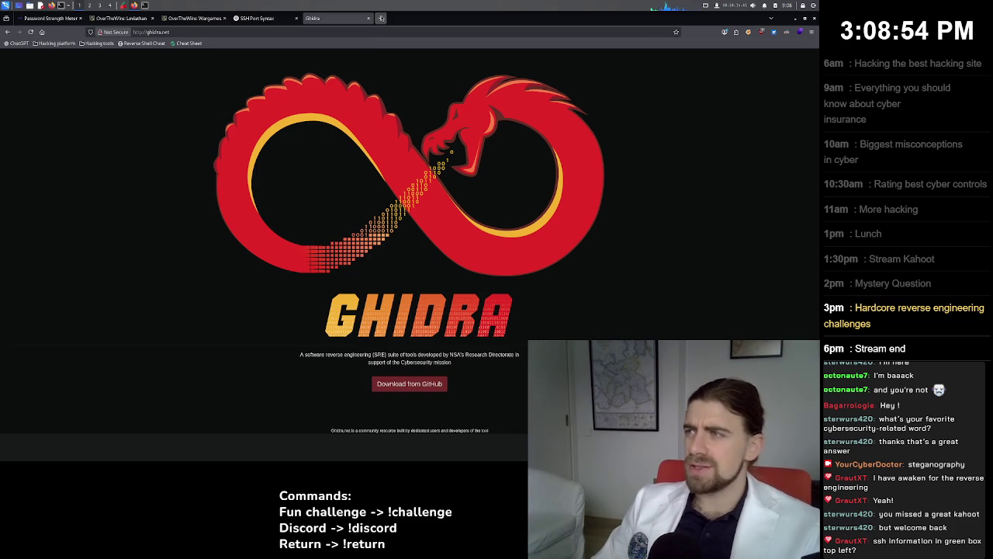
Search Google for 'reverse engineering' and read the expanded overview before returning to Ghidra
left_click(380, 18)
type("reverse en")
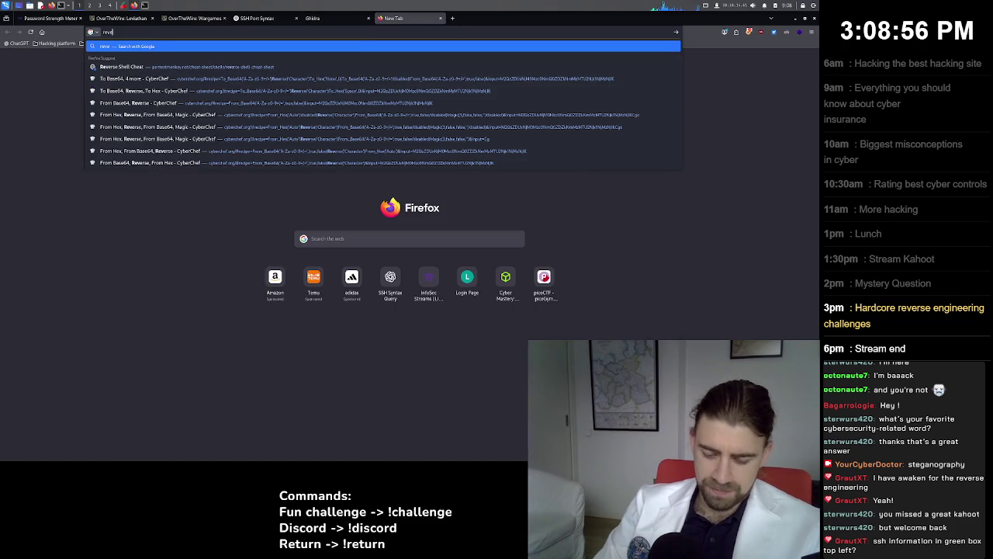
type("gineer")
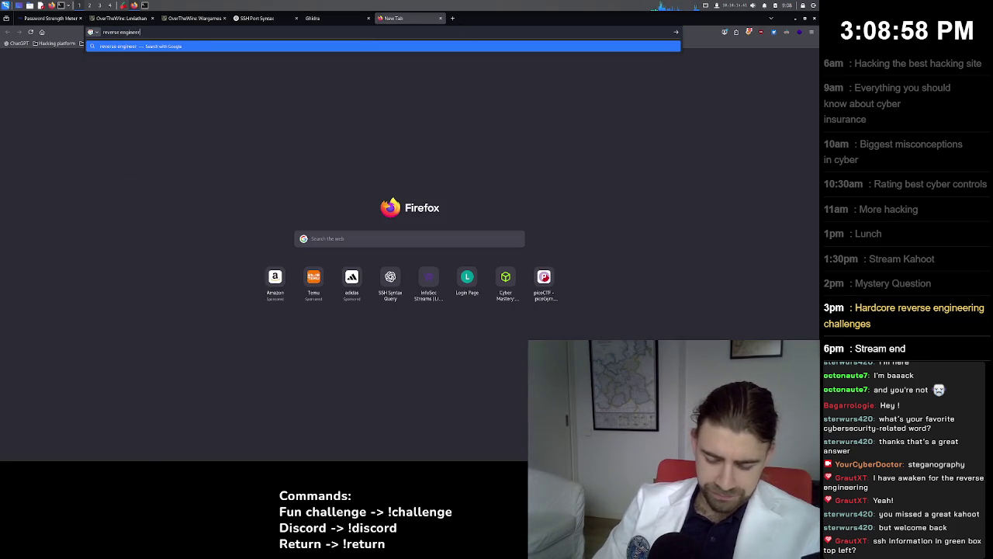
type("ing")
key("Return")
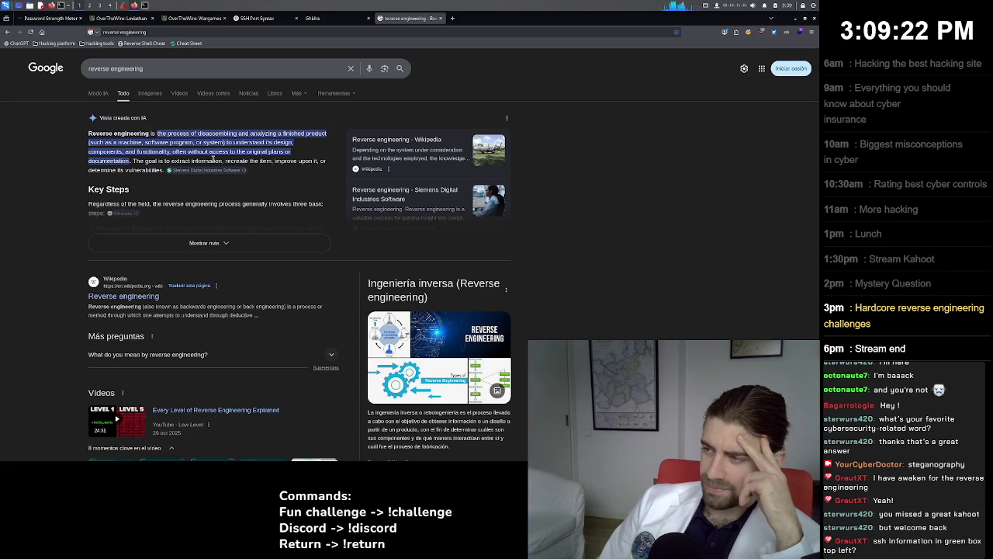
left_click(194, 243)
scroll(185, 209, "down", 1)
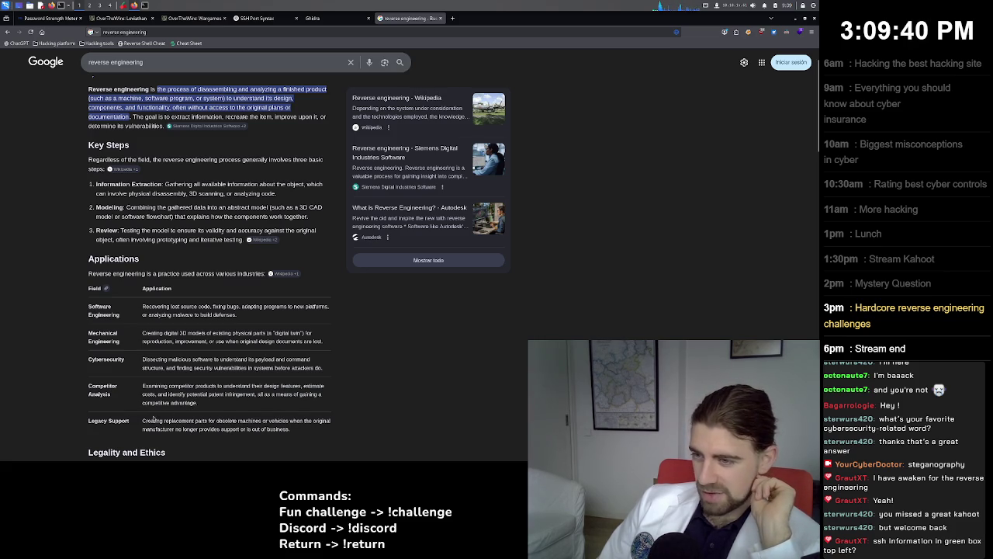
scroll(187, 399, "down", 1)
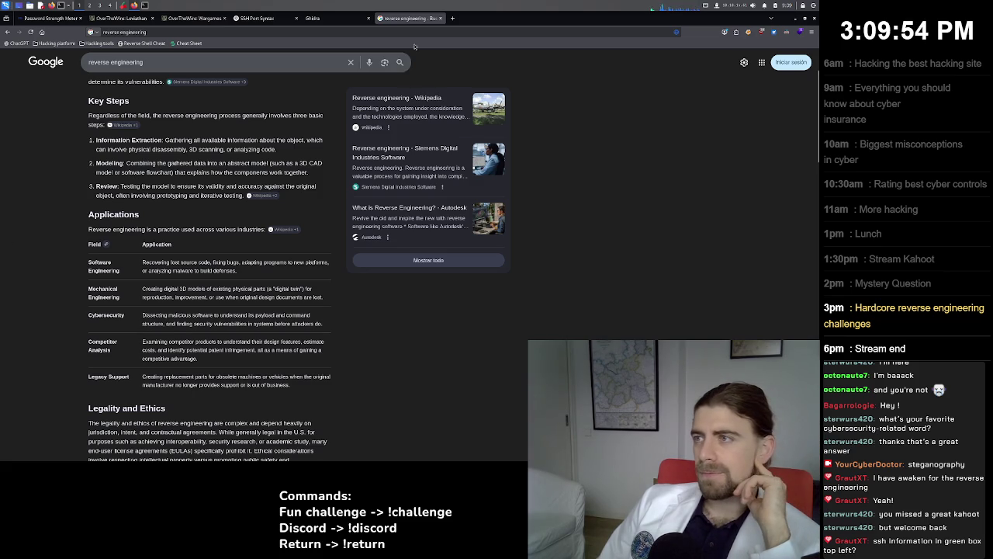
left_click(318, 18)
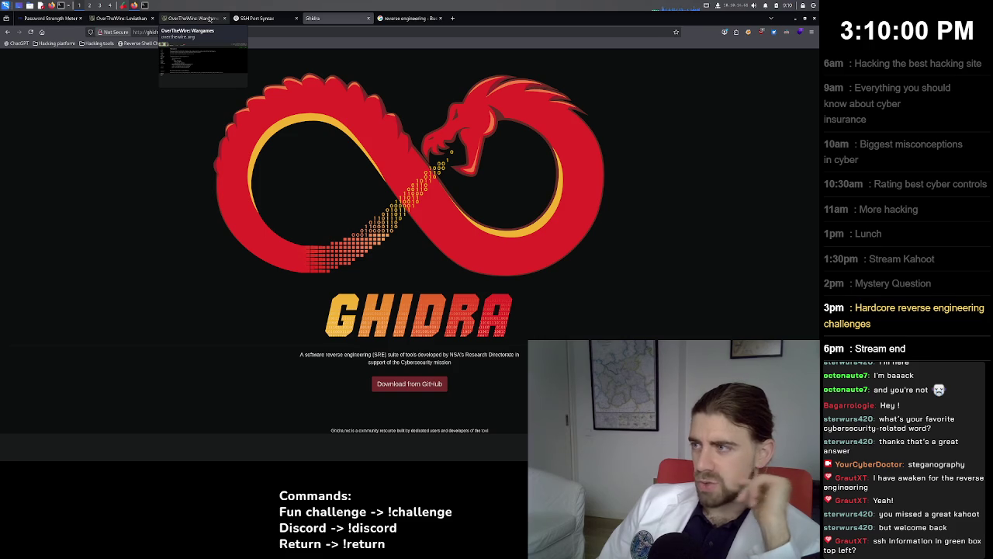
Pick 'hexdump' from the Leviathan tools list and search Google for 'hexdump linux'
left_click(216, 18)
left_click(137, 18)
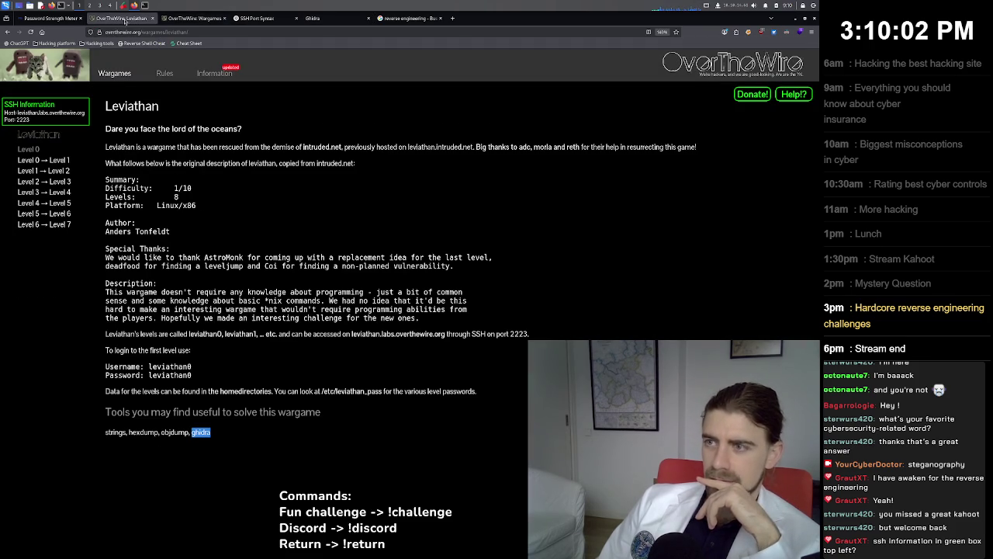
left_click_drag(129, 432, 158, 435)
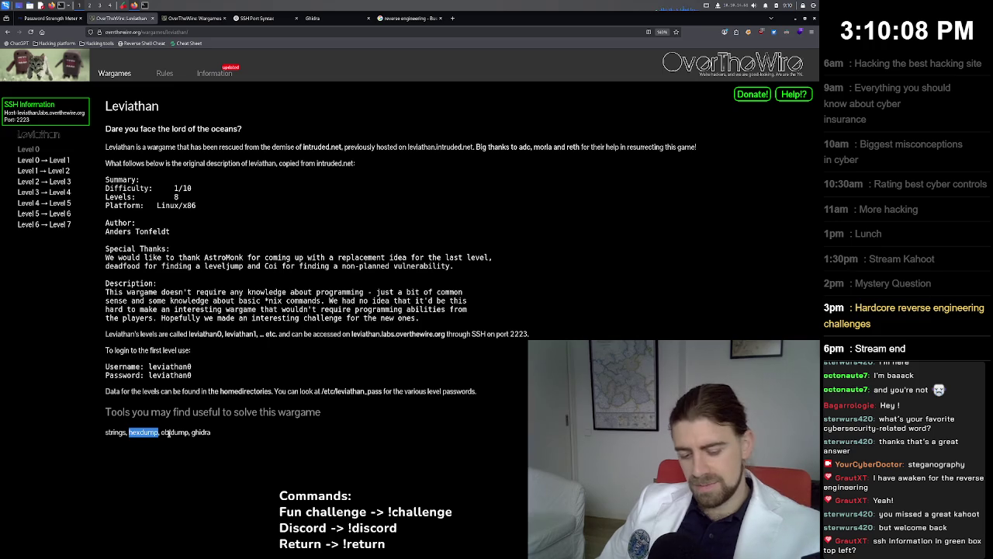
left_click(454, 18)
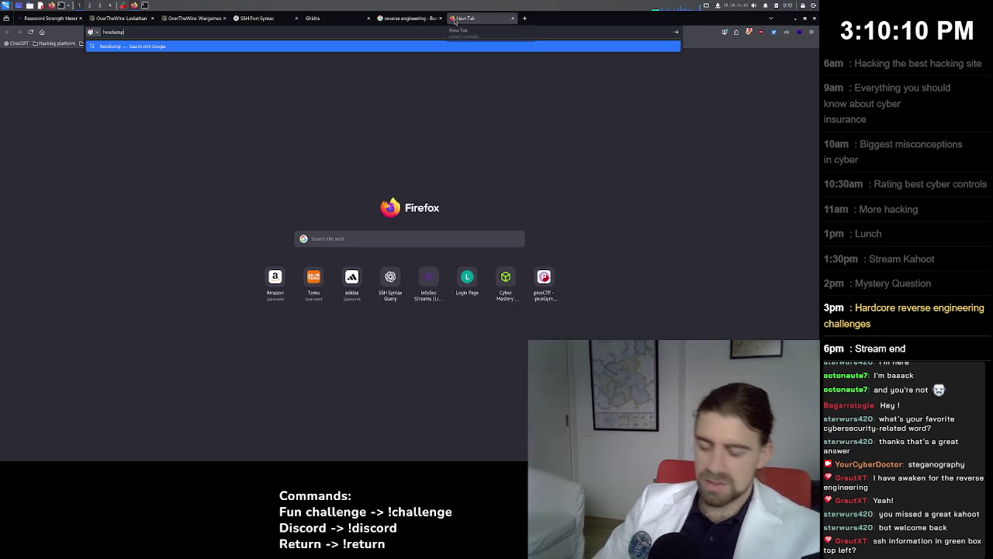
type("hexdump linux")
key("Return")
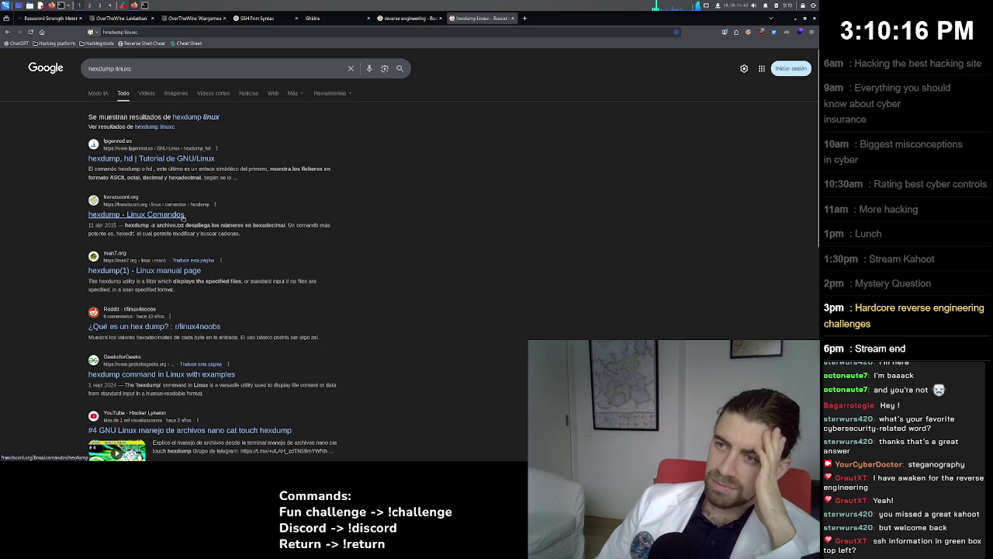
Refine the search to 'hexdump linux english' and open the man7.org hexdump(1) manual page
left_click(179, 68)
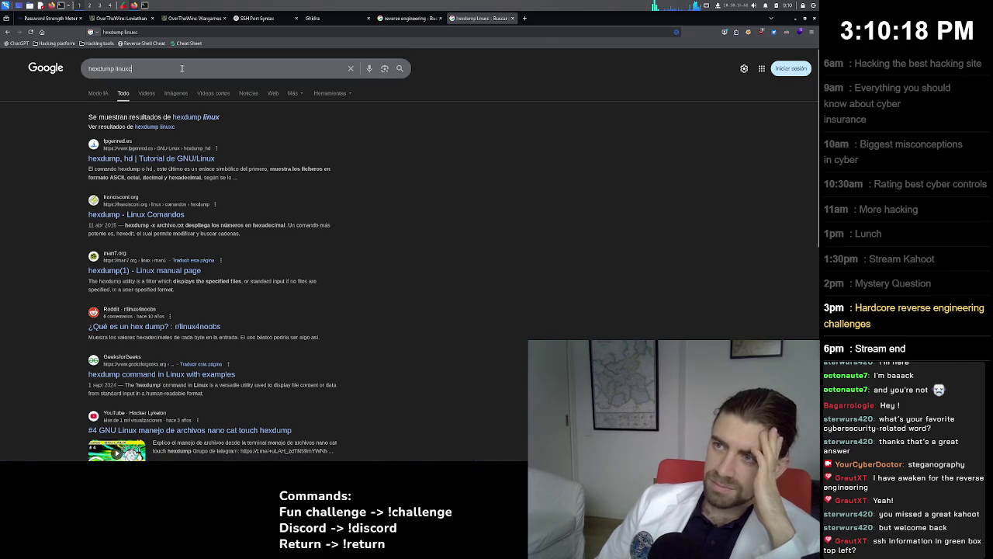
key("BackSpace")
type("english")
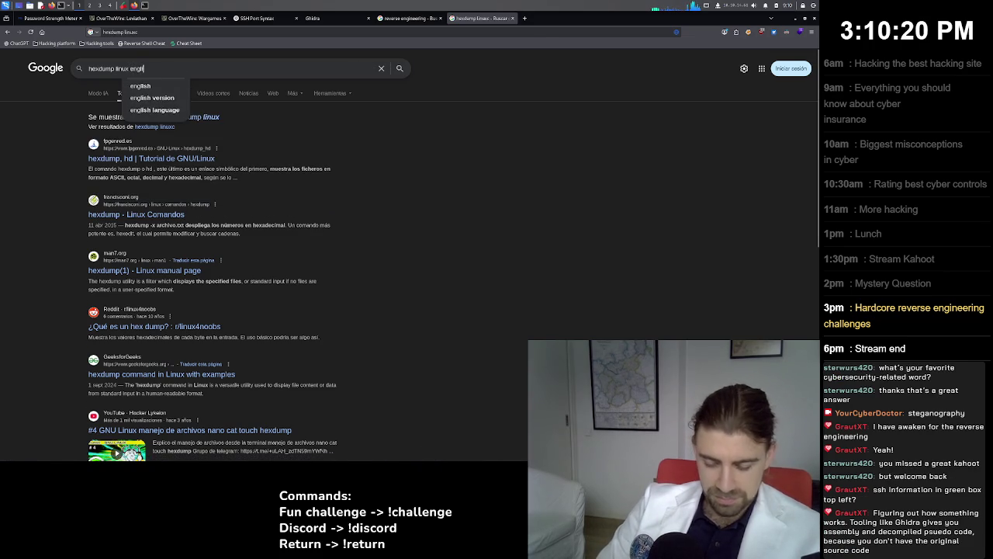
key("Return")
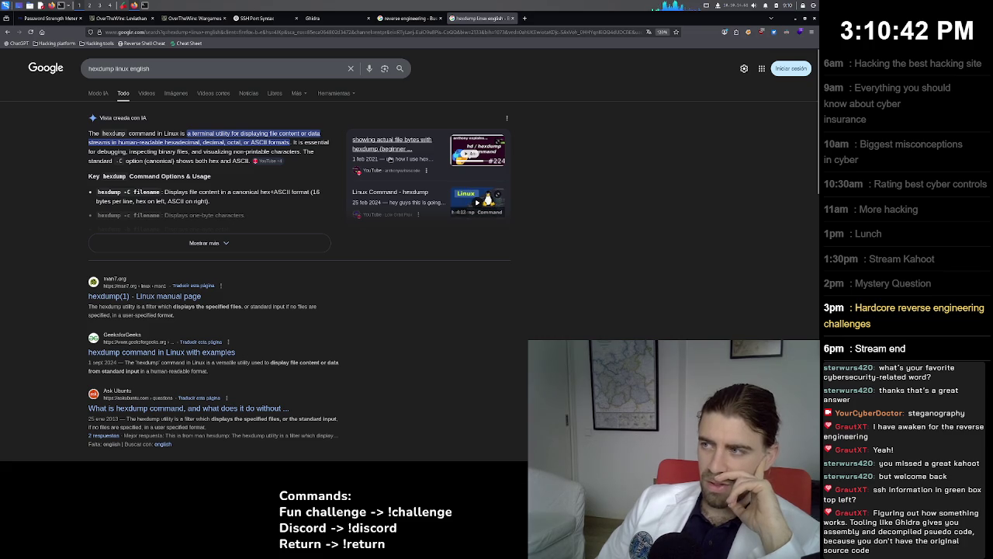
left_click(185, 300)
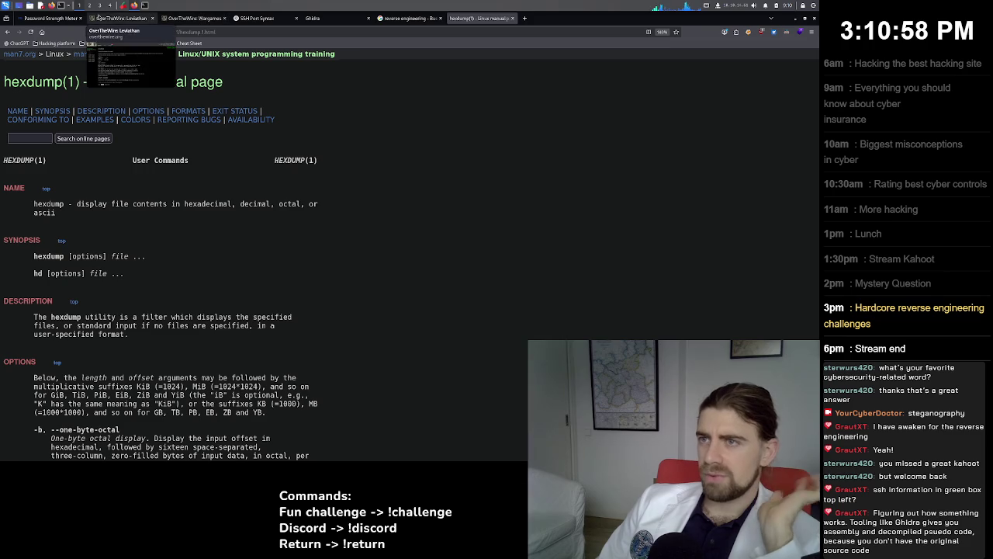
left_click(103, 17)
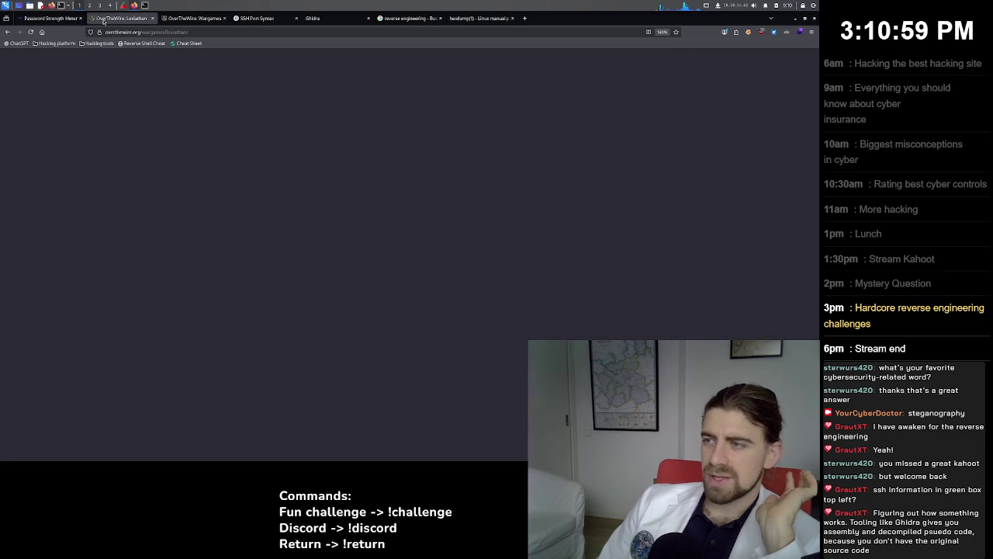
Select the /etc/leviathan_pass path on the Leviathan level page for pasting
left_click(191, 18)
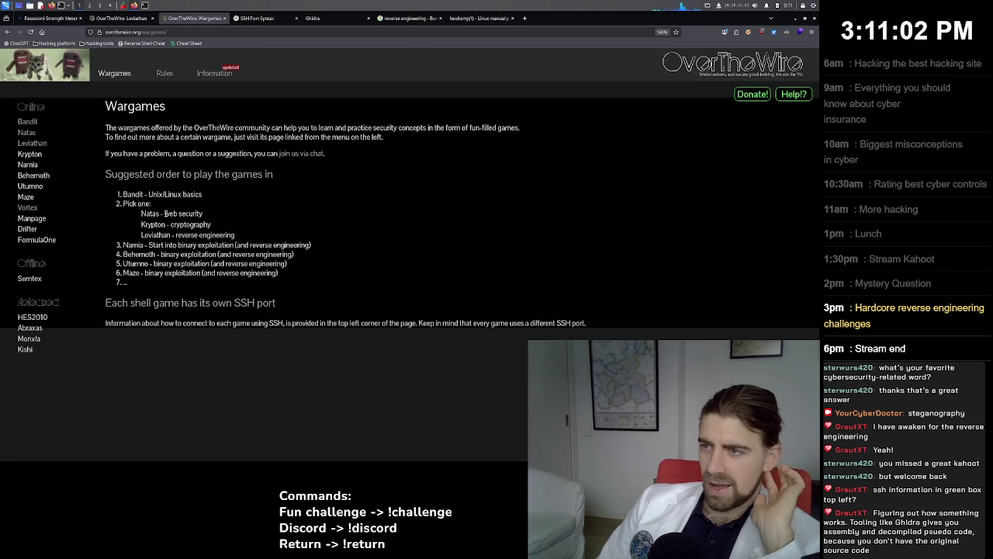
left_click(120, 18)
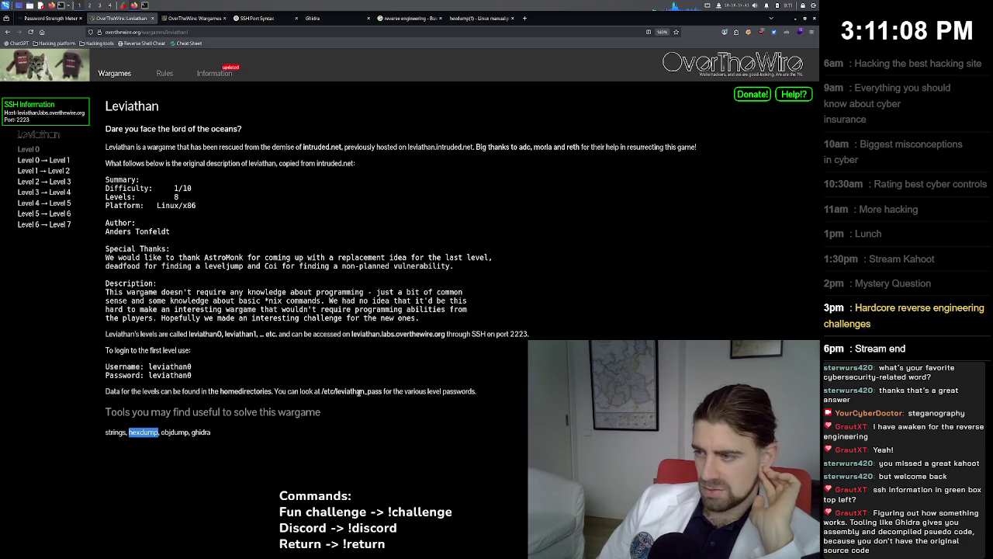
left_click_drag(325, 393, 355, 394)
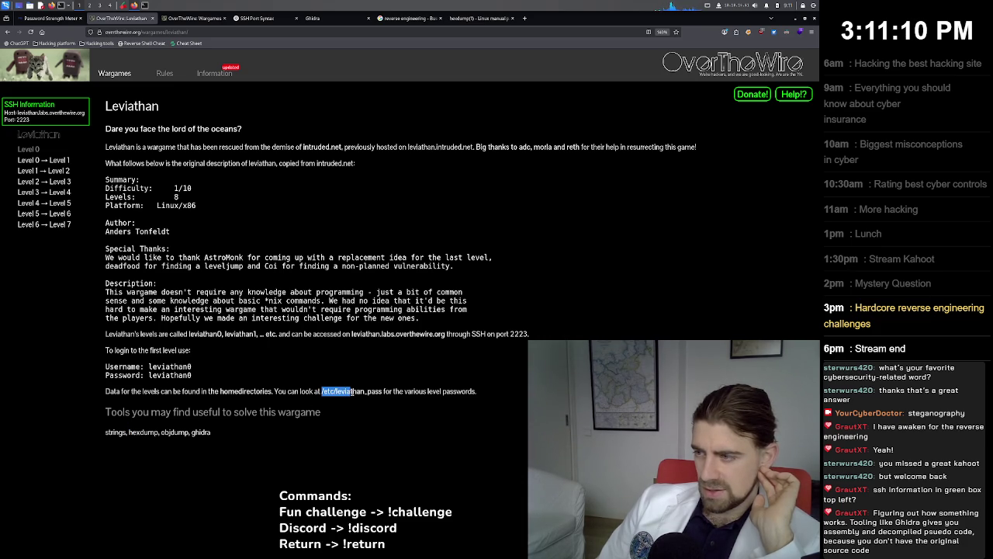
left_click(376, 394)
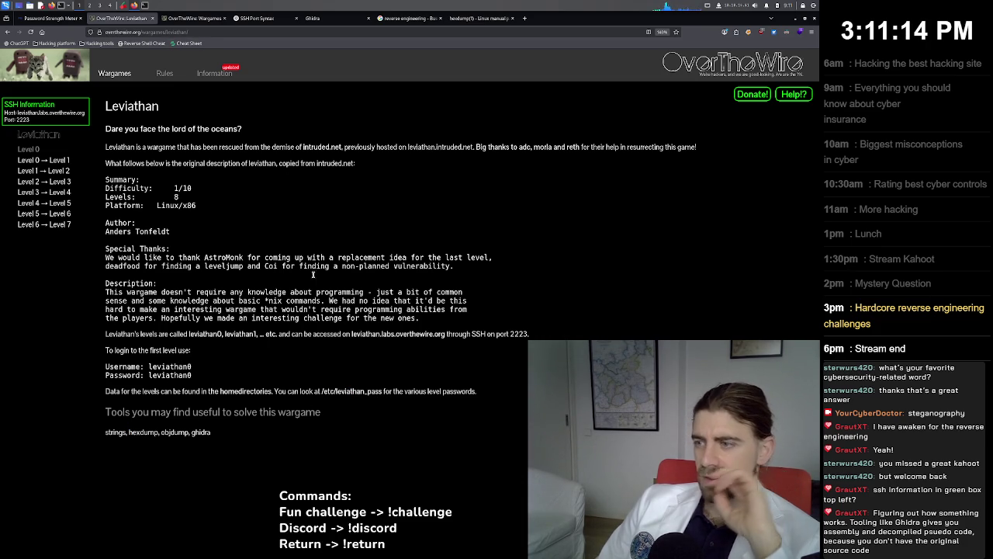
mouse_move(320, 391)
left_mouse_down()
mouse_move(354, 392)
mouse_move(322, 393)
left_mouse_up()
key("ctrl+c")
left_click(378, 394)
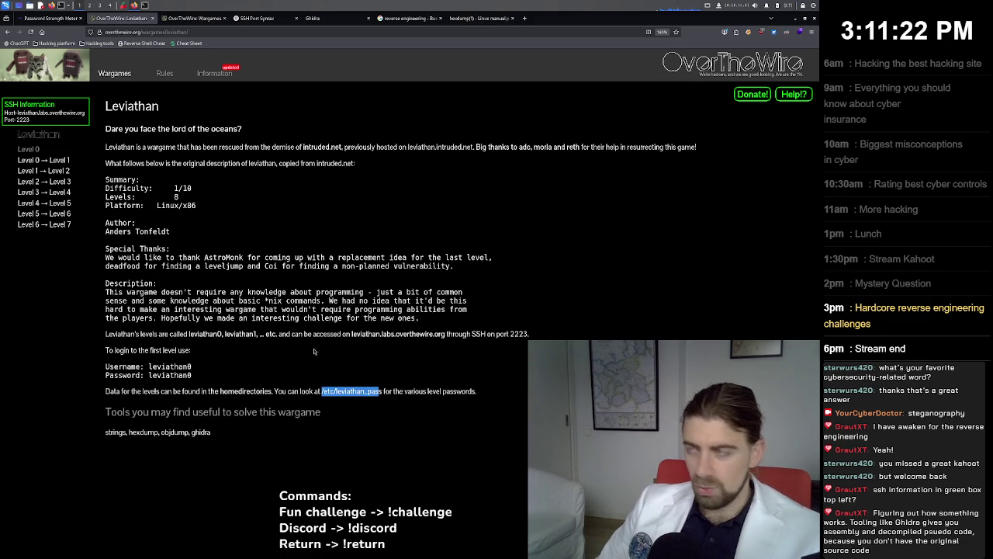
left_click(145, 6)
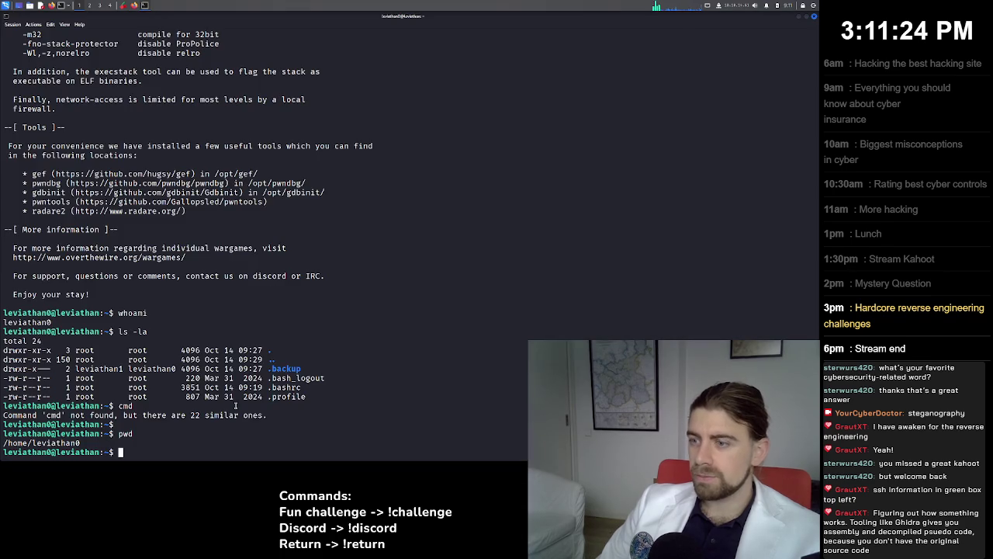
Change into /etc/leviathan_pass using the pasted path
type("cd")
middle_click(206, 451)
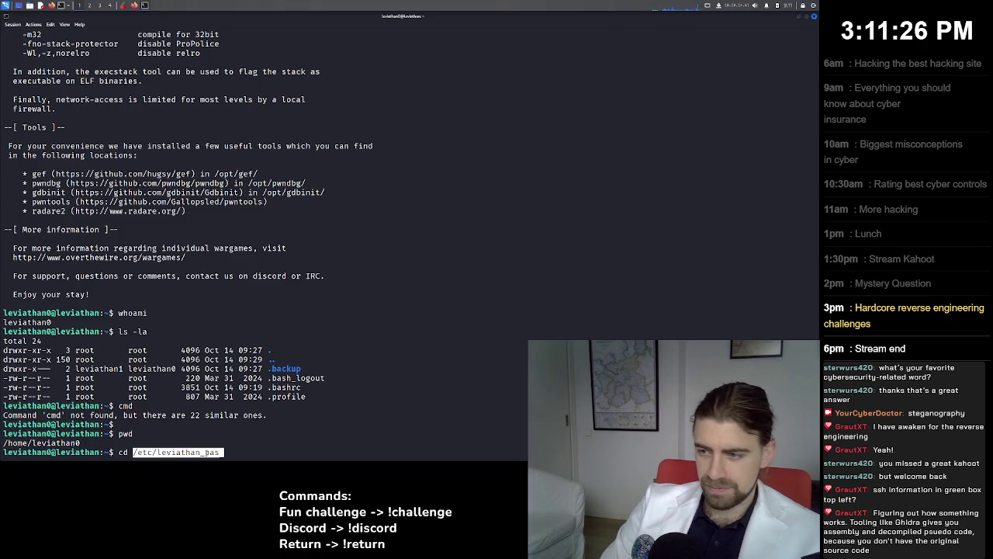
type("s")
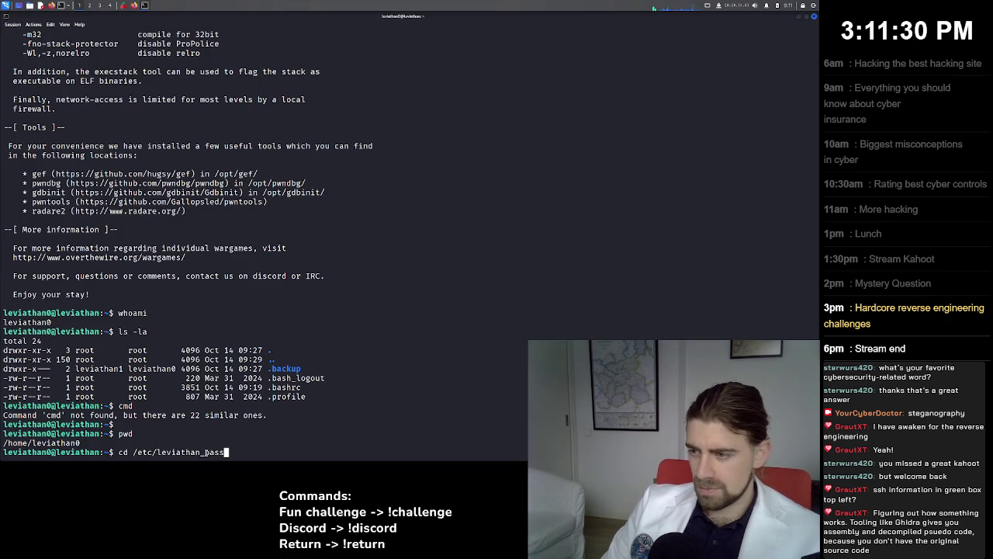
key("Return")
key("BackSpace")
key("BackSpace")
type("s")
key("Return")
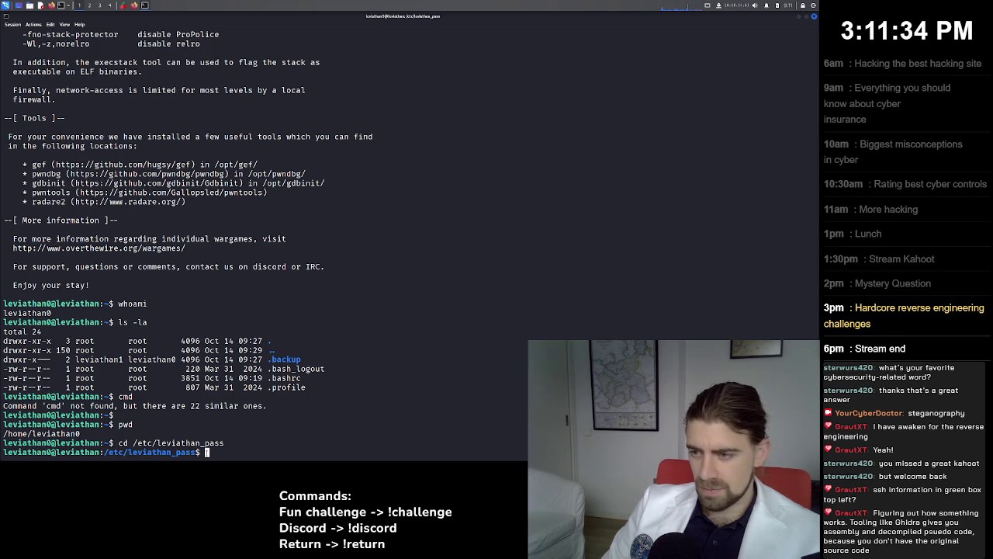
List the leviathan0–leviathan7 password files and print the leviathan0 file
type("ls")
key("Return")
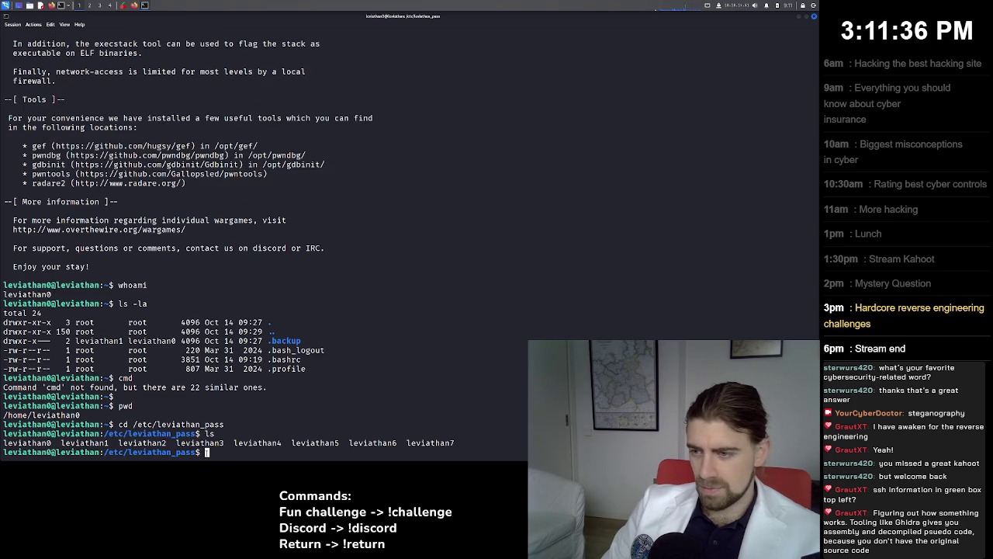
type("cat le")
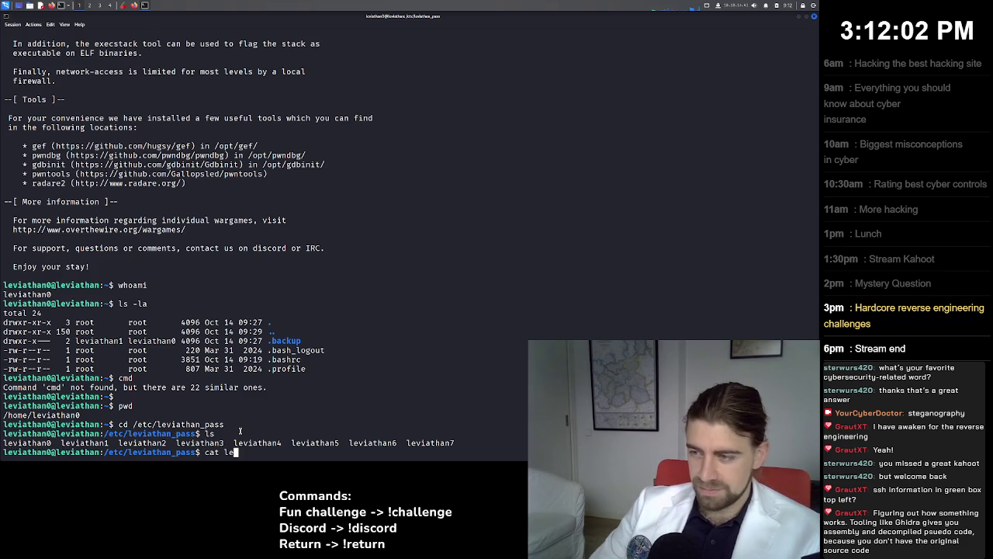
type("via")
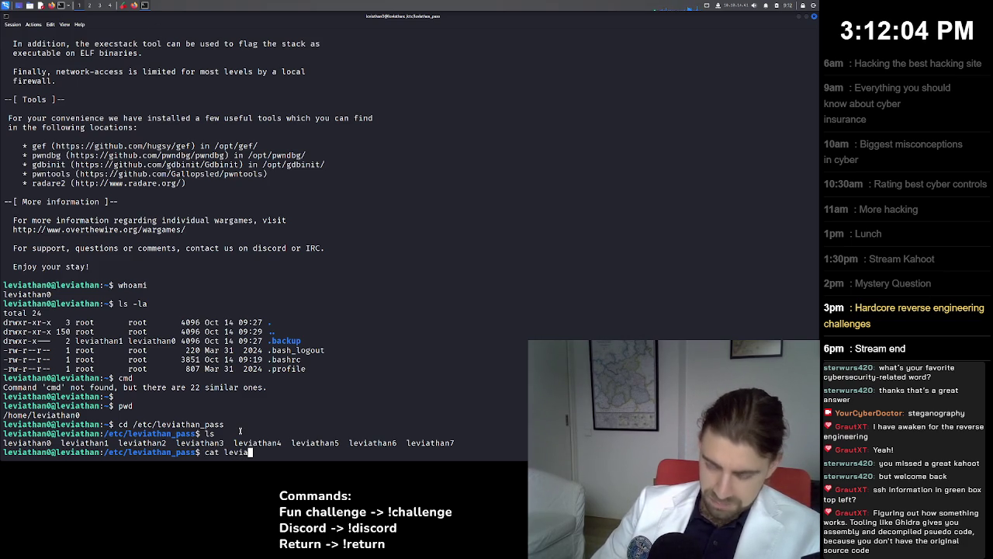
type("than0")
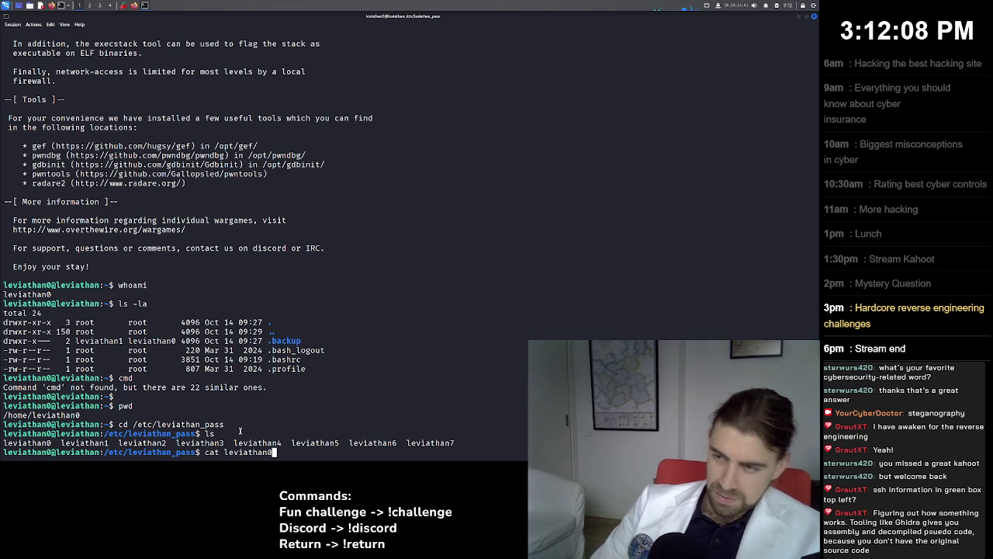
key("Return")
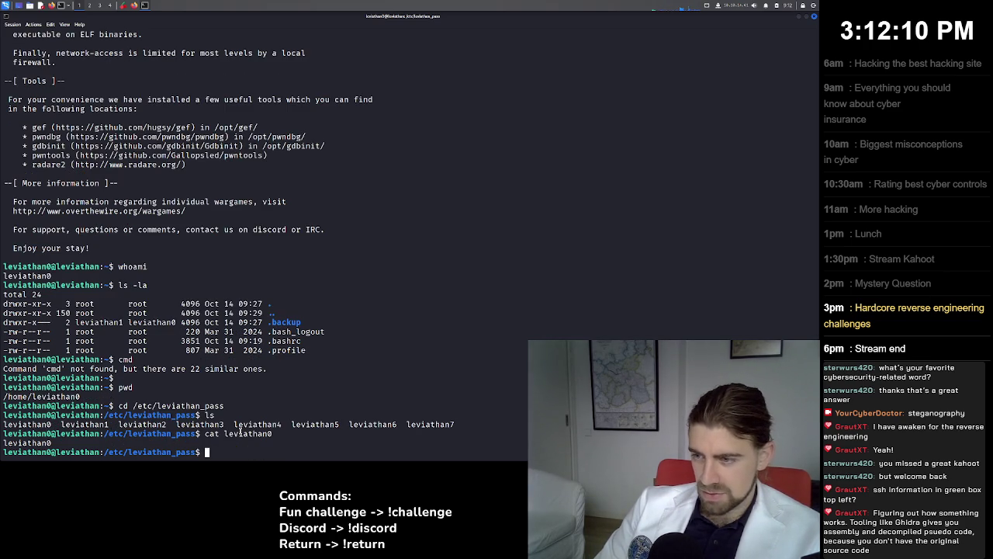
Run cat leviathan1, which is refused with 'Permission denied', then return to the Leviathan page
key("Up")
key("BackSpace")
type("1")
key("Return")
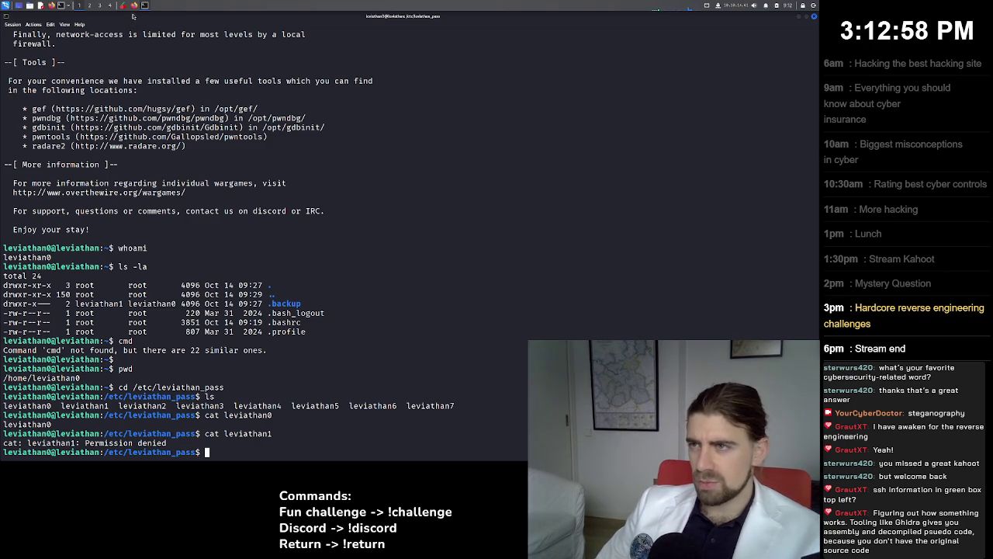
key("alt+Tab")
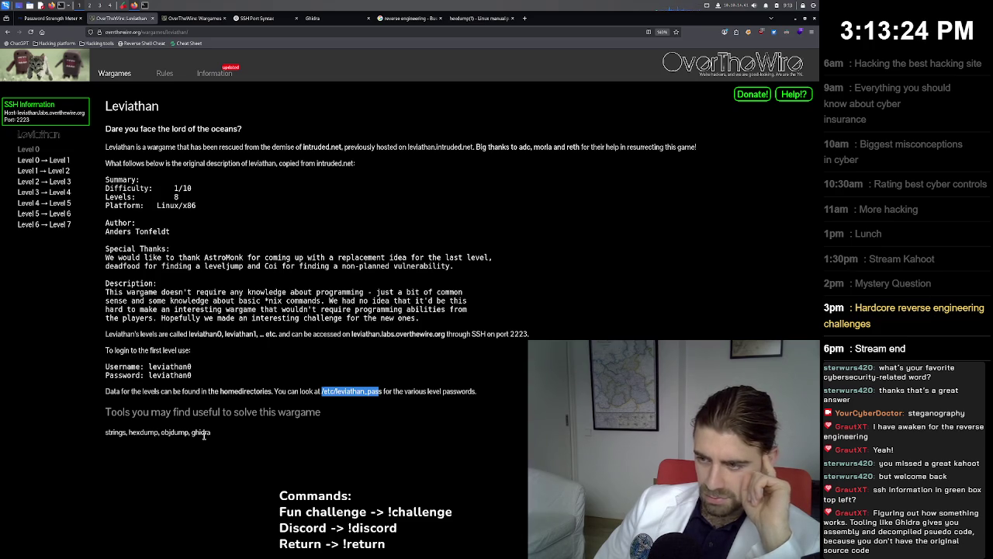
Look over the hexdump manual and Ghidra homepage in Firefox, then return to the SSH terminal
double_click(152, 433)
left_click(462, 21)
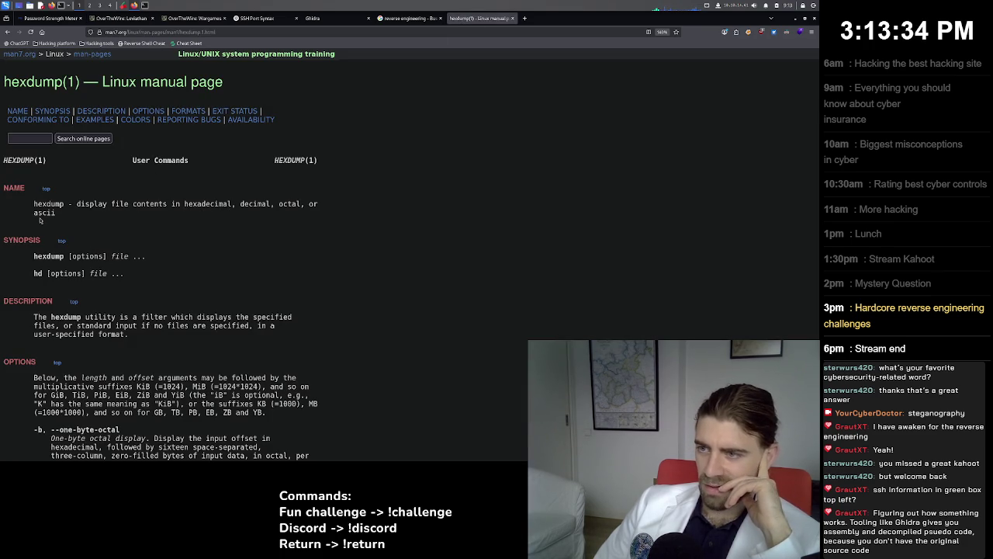
left_click(329, 18)
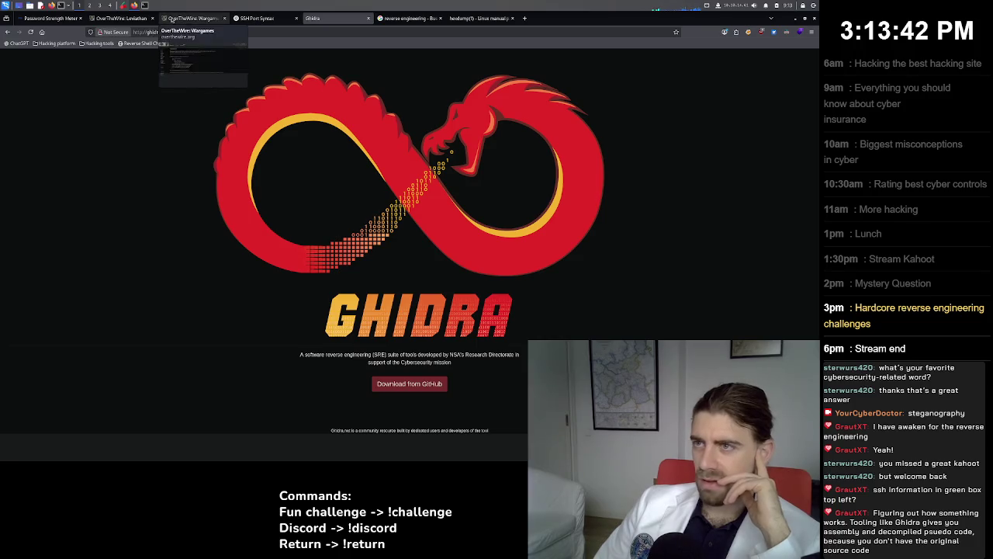
left_click(145, 6)
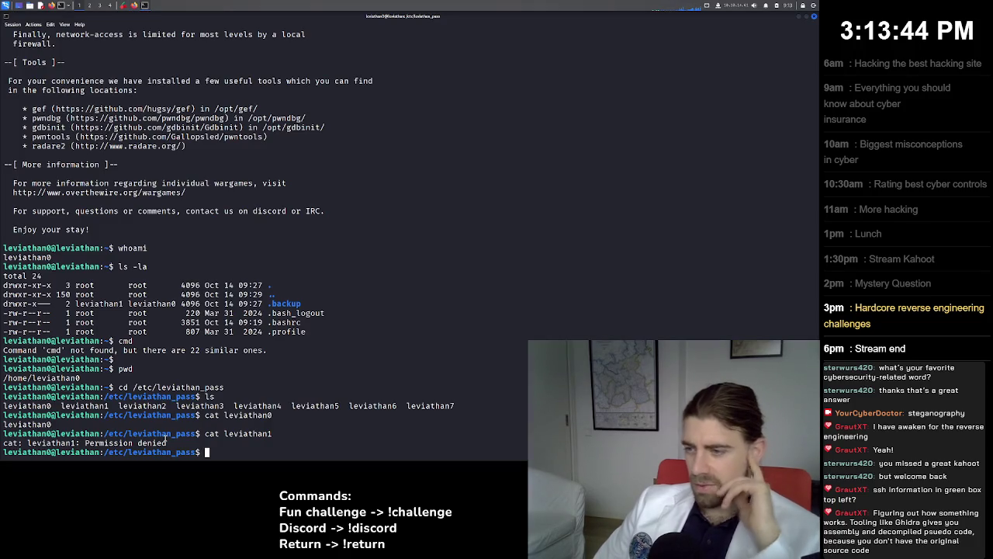
Try hexdump leviathan1, which is also refused with permission denied
key("Up")
key("Left")
key("Left")
key("Left")
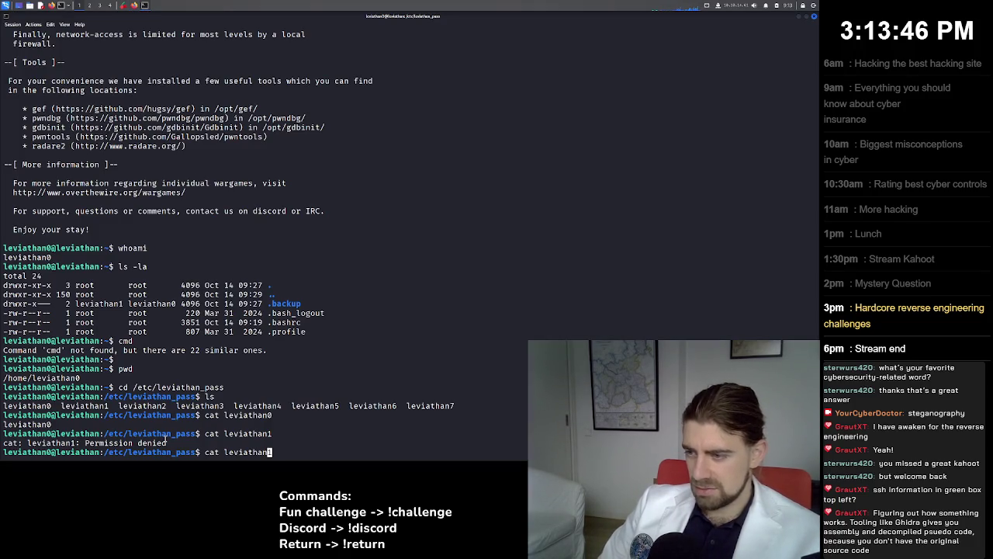
key("BackSpace")
key("BackSpace")
key("BackSpace")
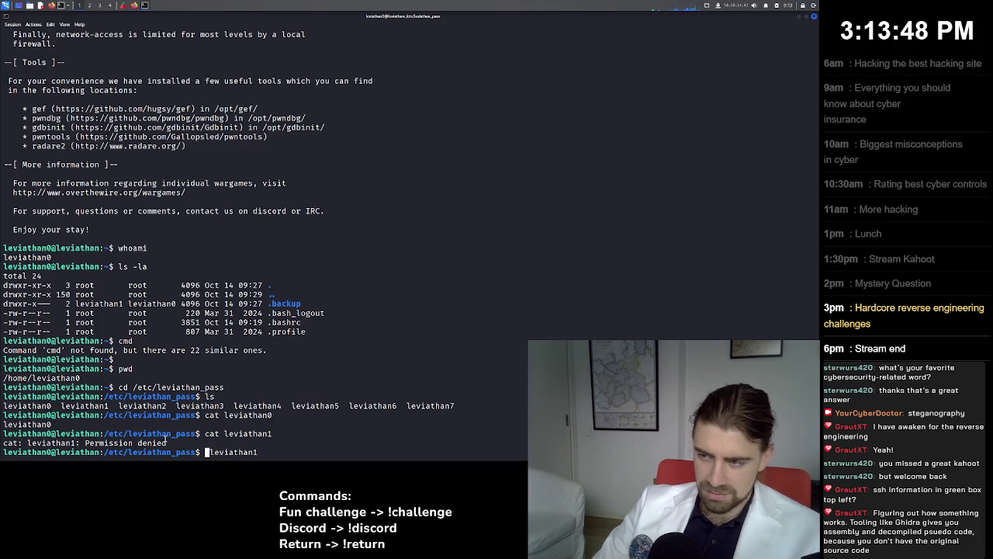
type("hex ")
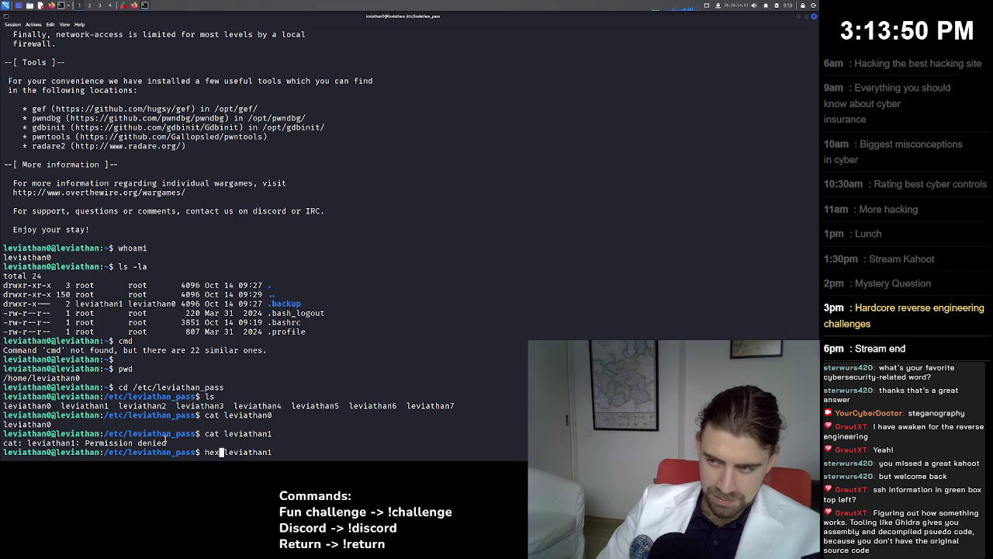
type("dump")
key("BackSpace")
key("BackSpace")
type("mp")
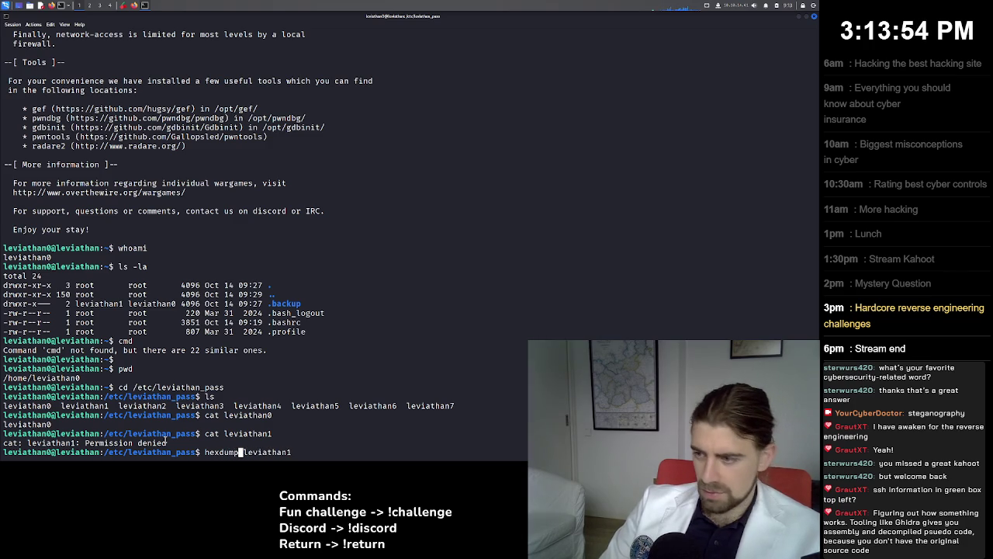
key("Return")
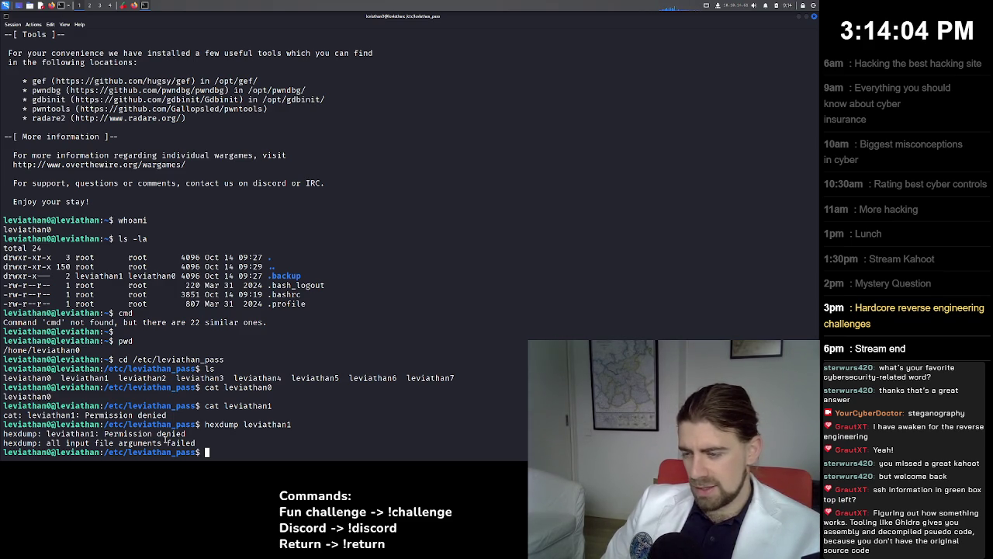
Go home with cd ~, list with ls -la revealing .backup, then switch to Firefox's Wargames page
type("cd ")
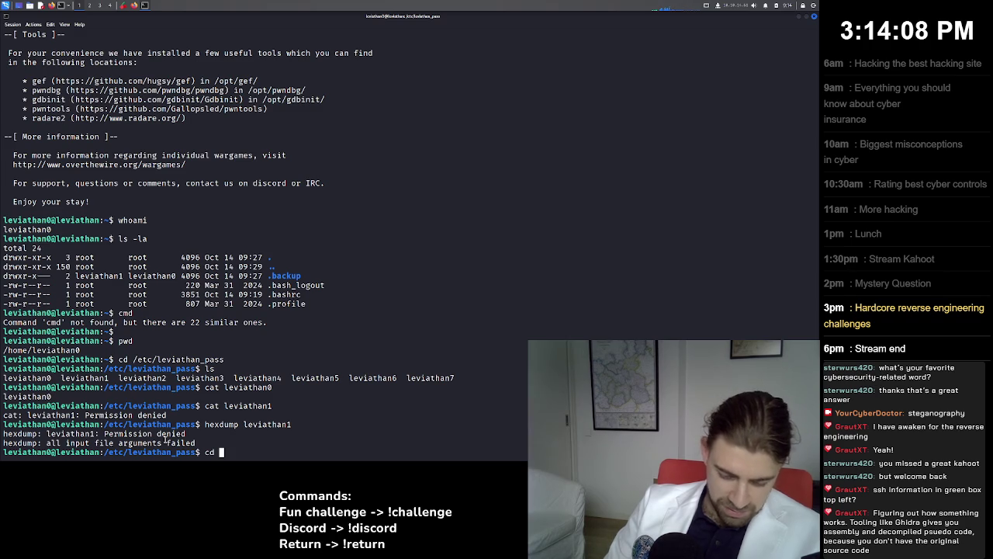
type("~")
key("Return")
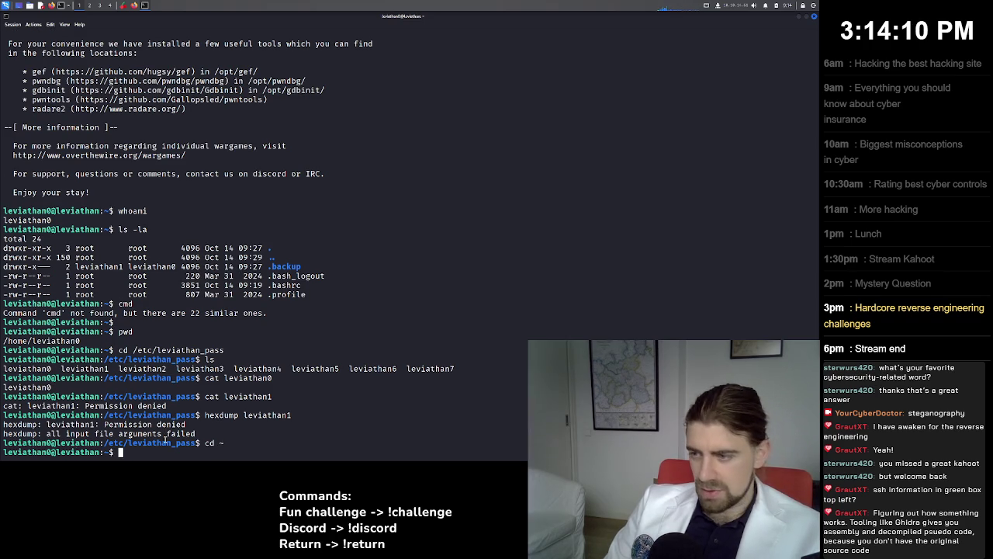
type("ls")
key("Return")
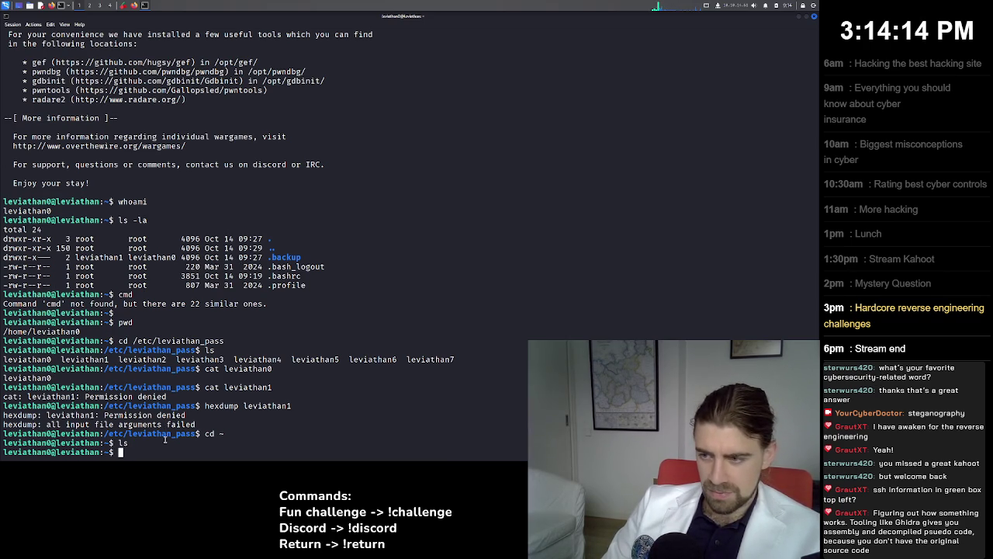
type("ls -la")
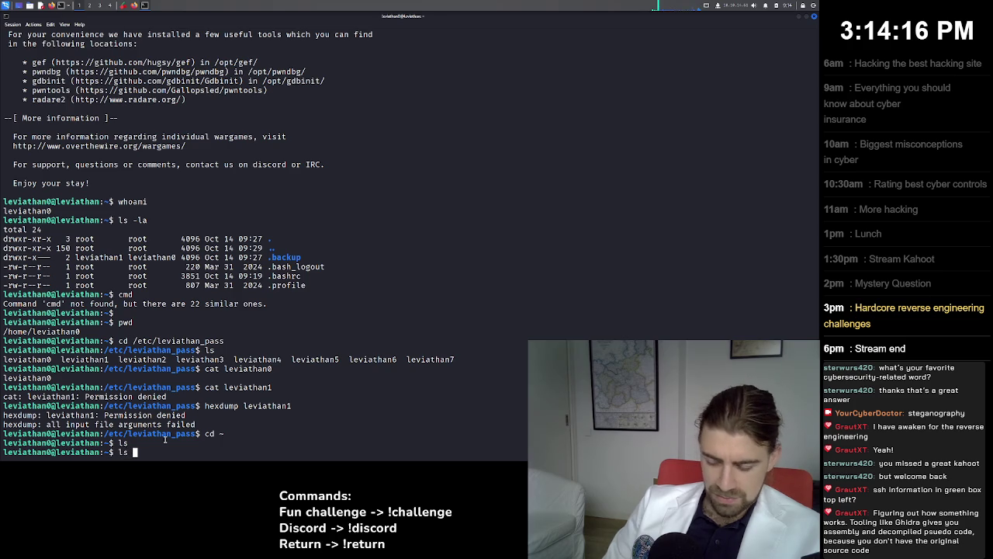
key("Return")
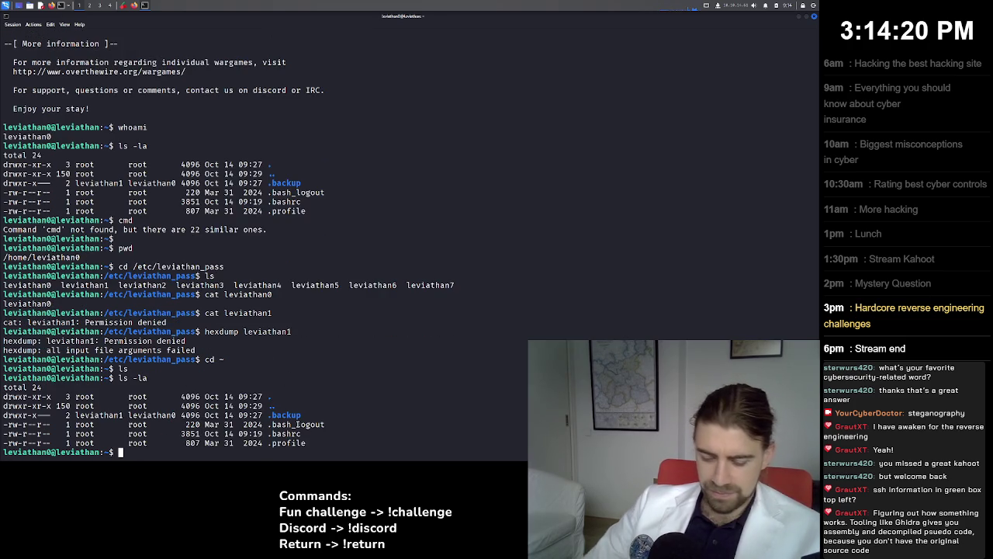
type("hexdump")
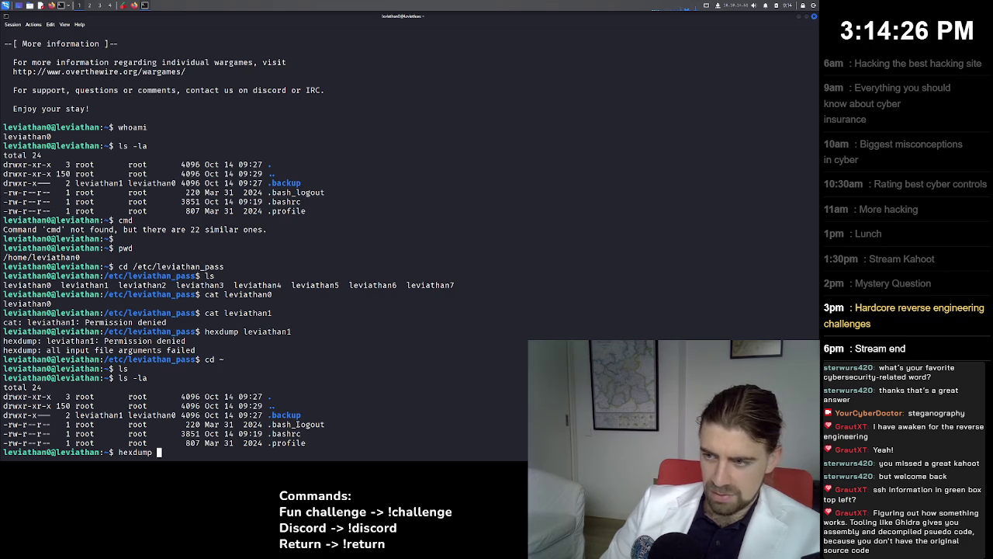
left_click(134, 6)
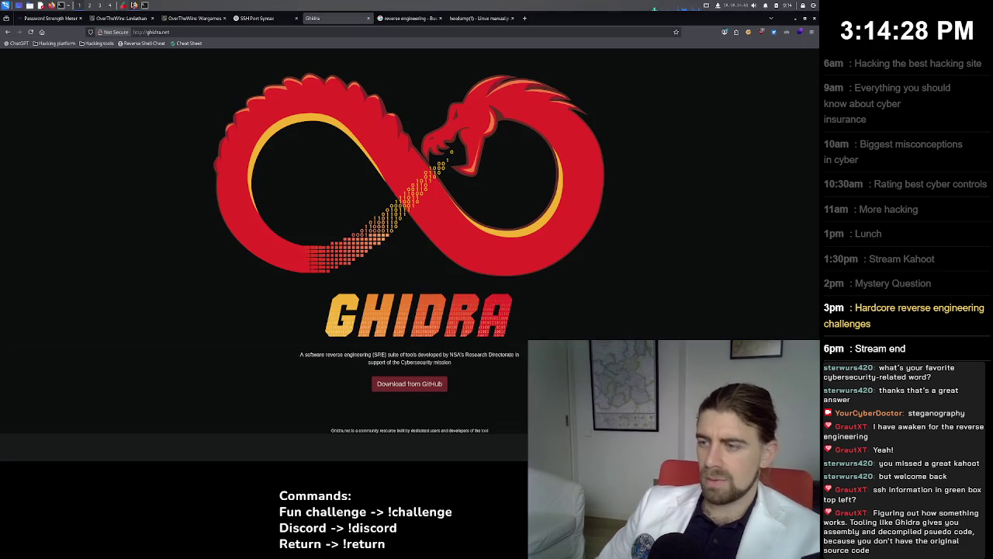
left_click(187, 21)
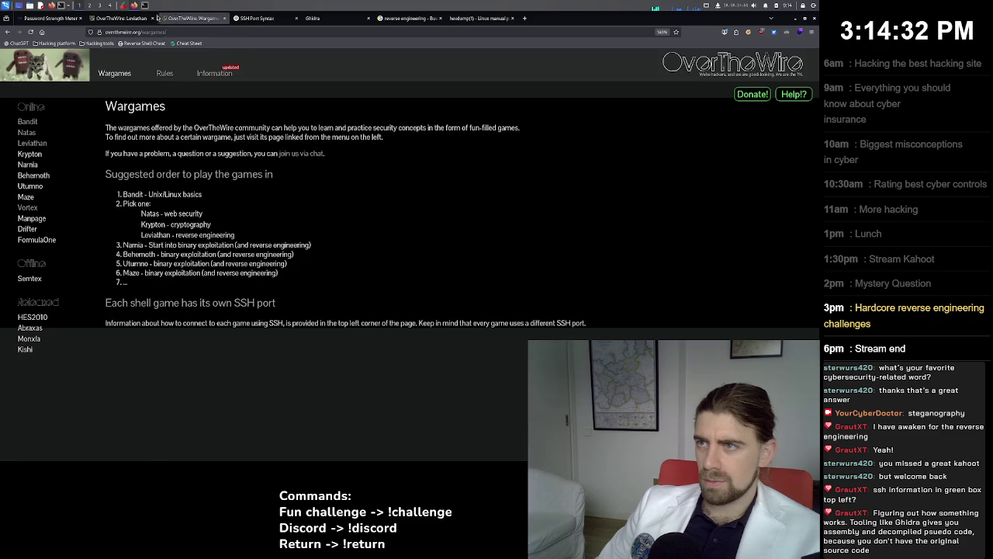
Close the Wargames tab and flip through the Leviathan, hexdump and Ghidra pages before returning to SSH
middle_click(157, 17)
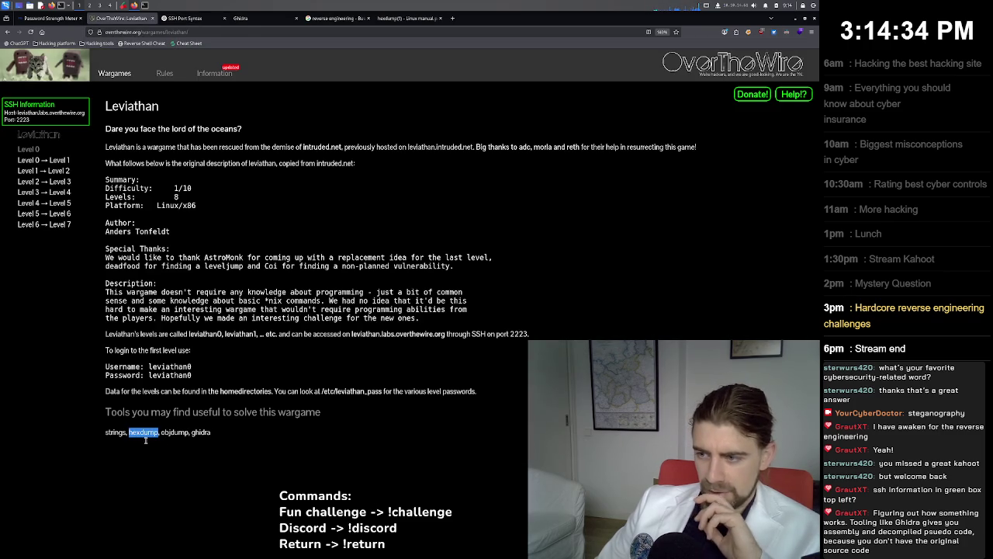
left_click(407, 18)
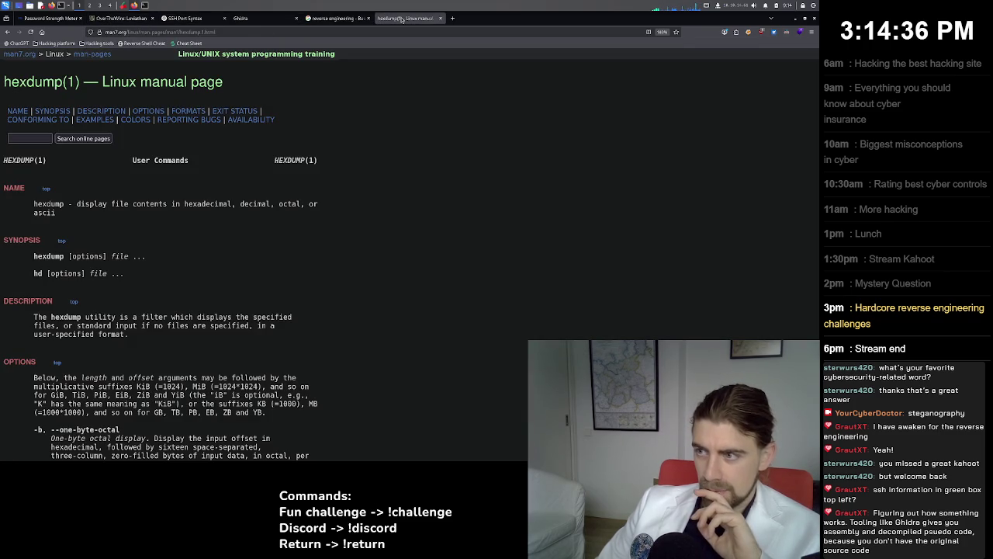
left_click(360, 18)
left_click(248, 18)
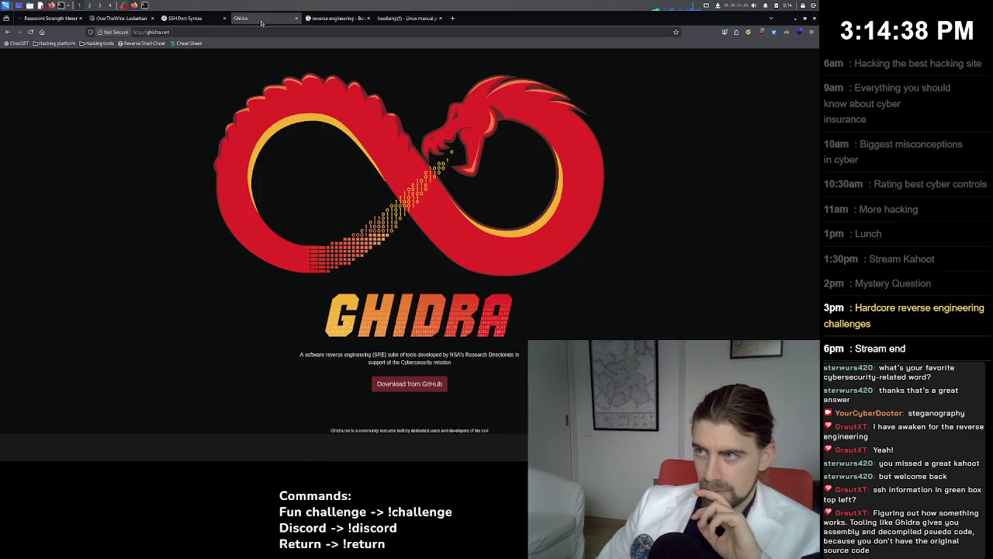
left_click(172, 20)
left_click(121, 20)
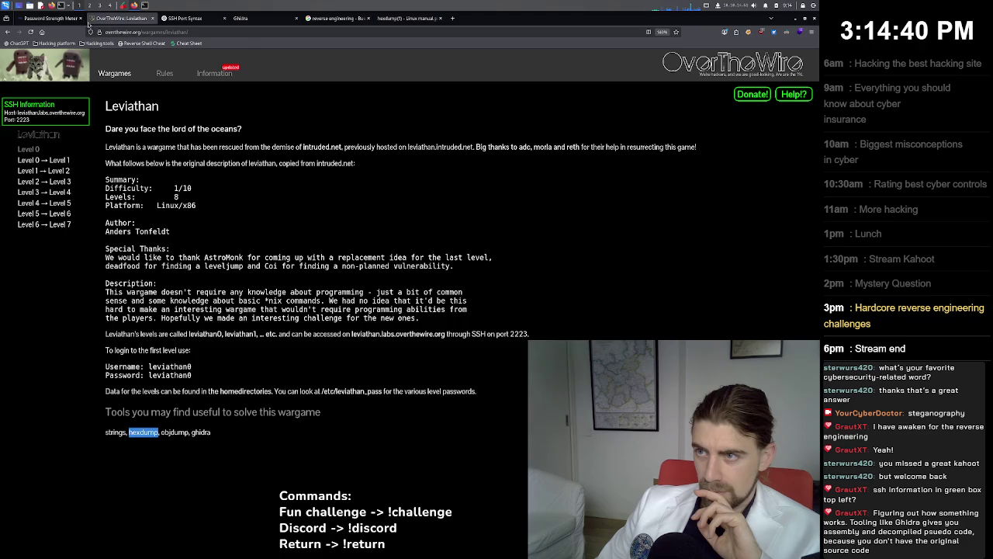
left_click(62, 21)
left_click(245, 18)
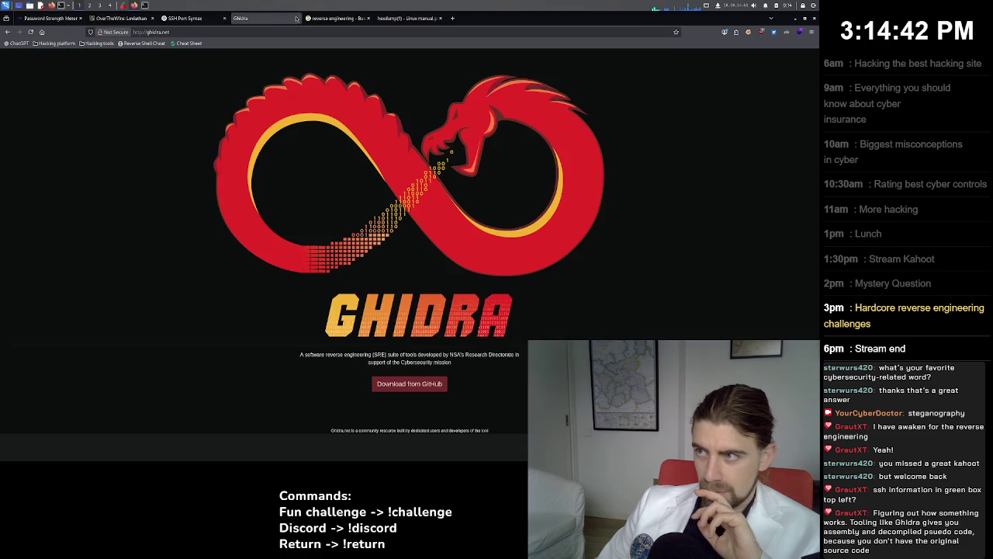
left_click(337, 18)
left_click(396, 17)
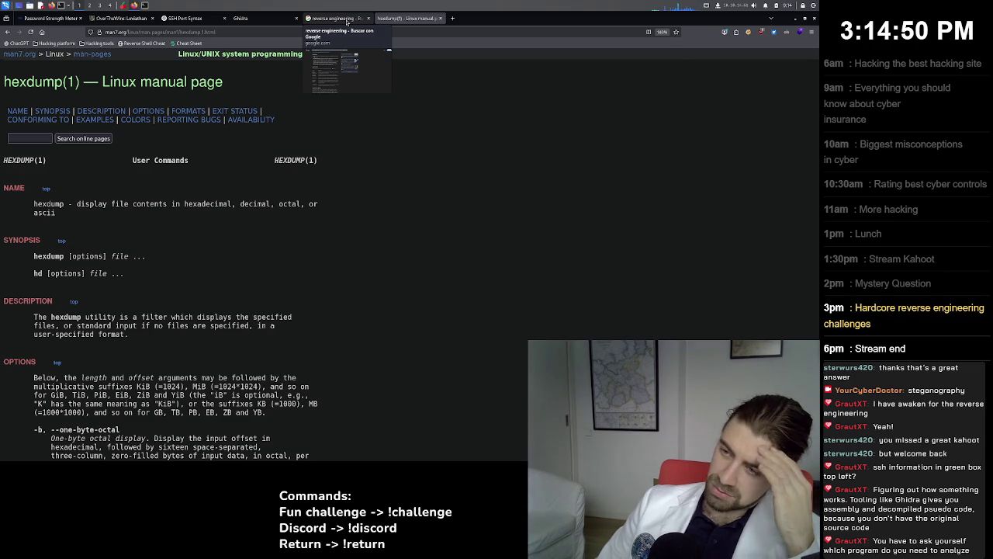
left_click(334, 22)
left_click(247, 18)
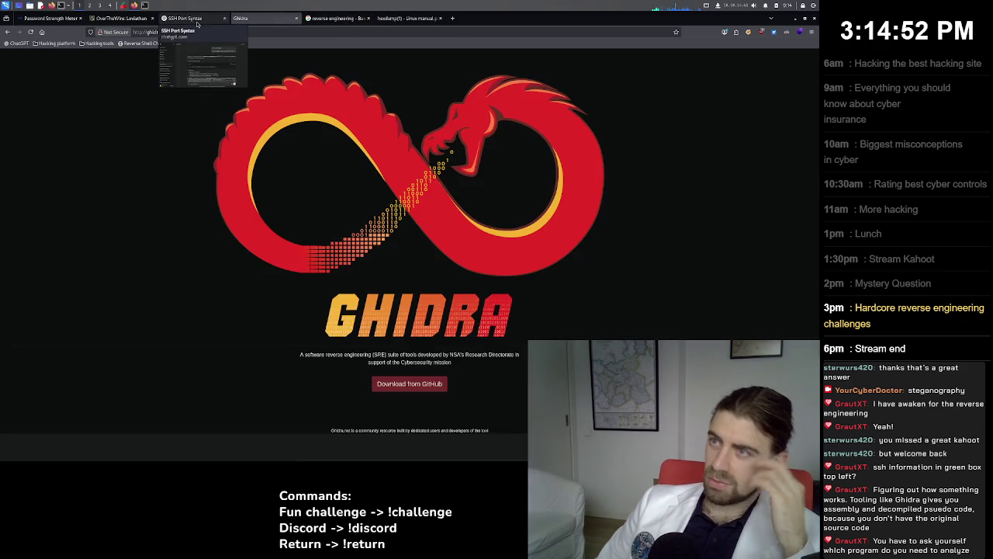
left_click(186, 18)
left_click(146, 7)
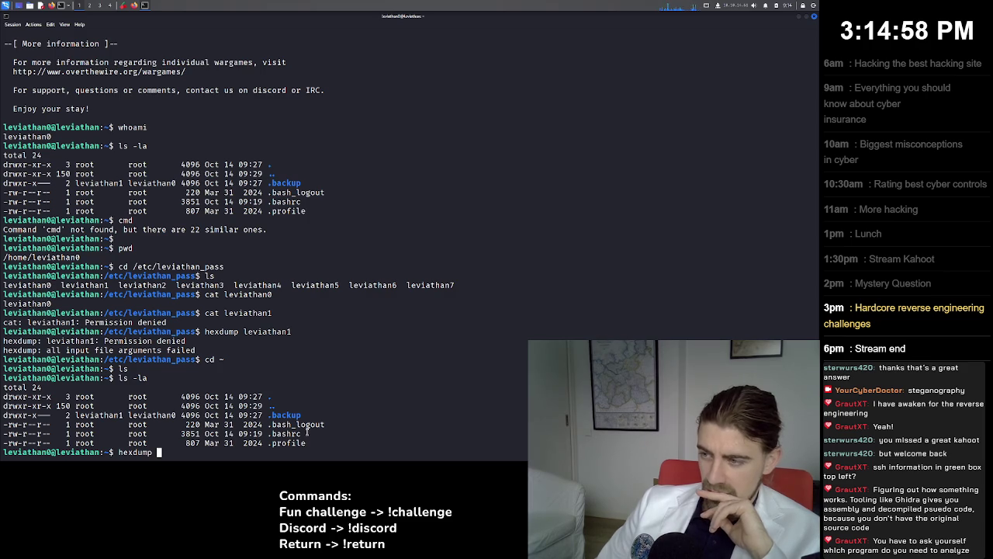
Run hexdump .backup in the home directory, which reports 'Is a directory'
type(".backup")
key("Return")
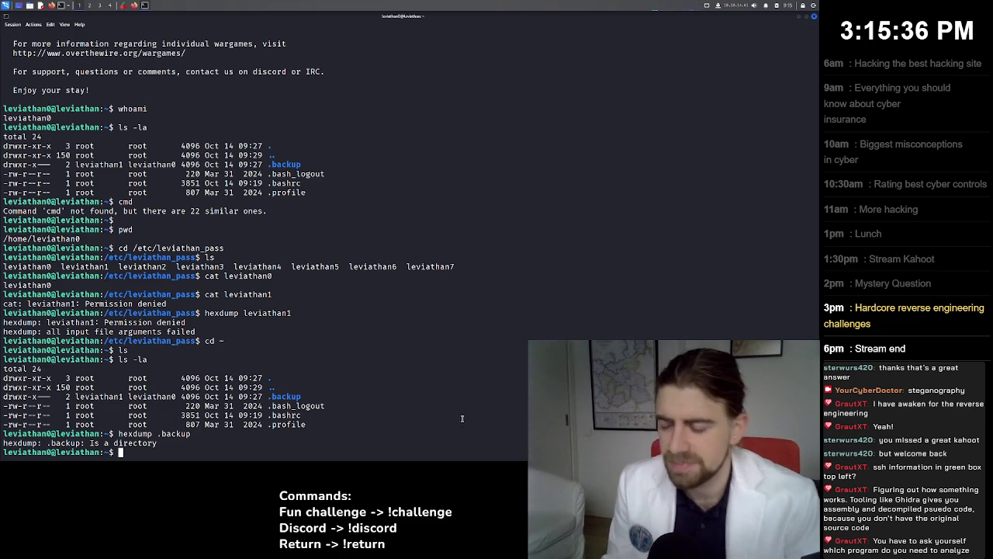
double_click(165, 425)
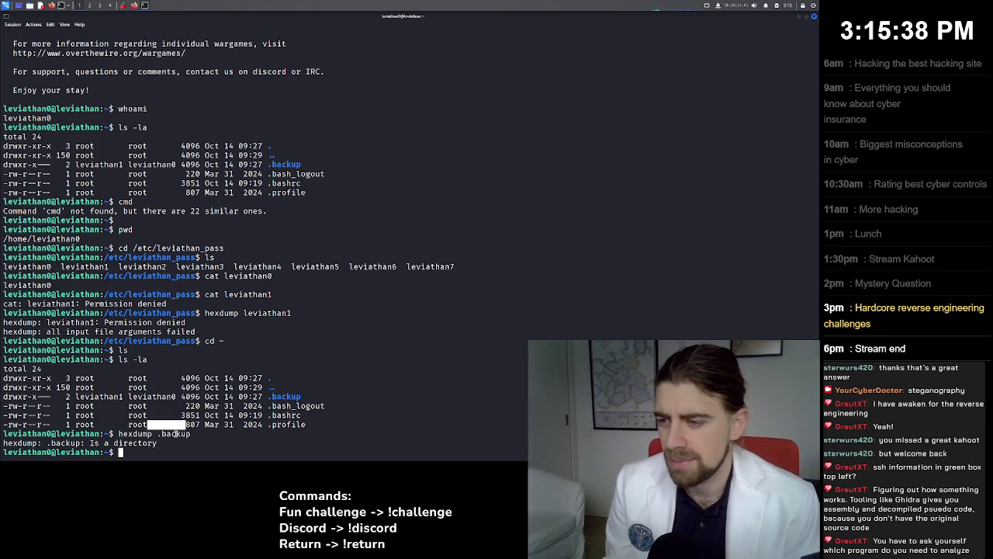
triple_click(174, 434)
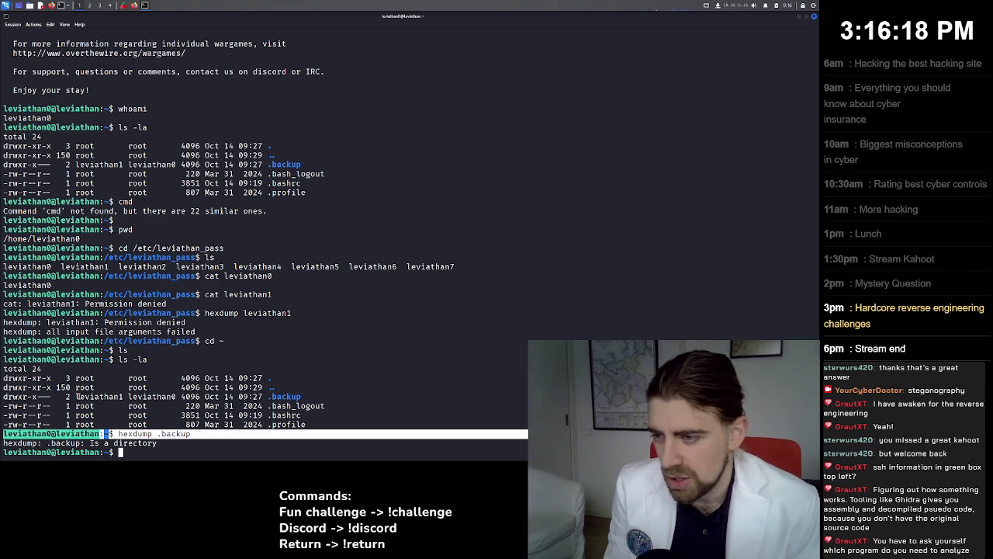
left_click_drag(77, 396, 120, 397)
left_click(127, 397)
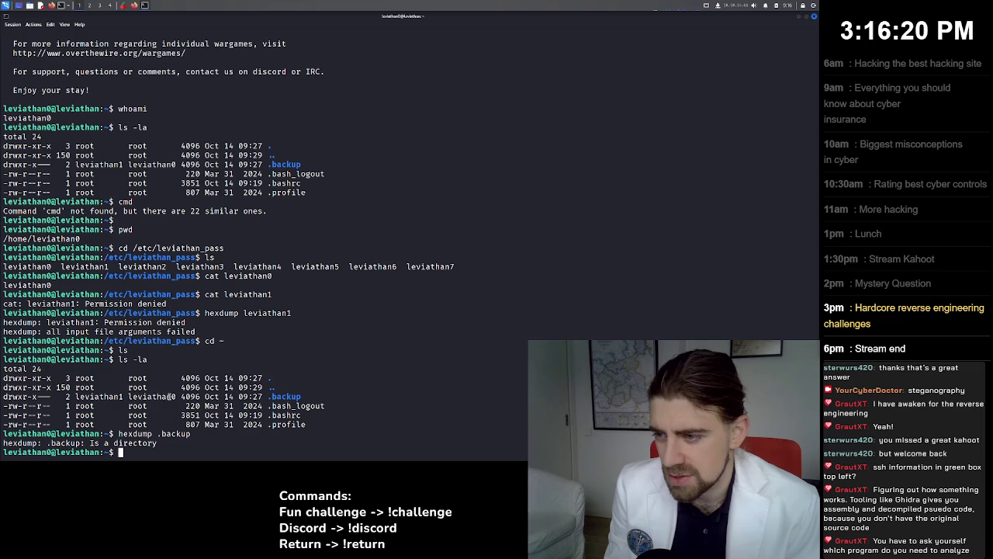
double_click(152, 396)
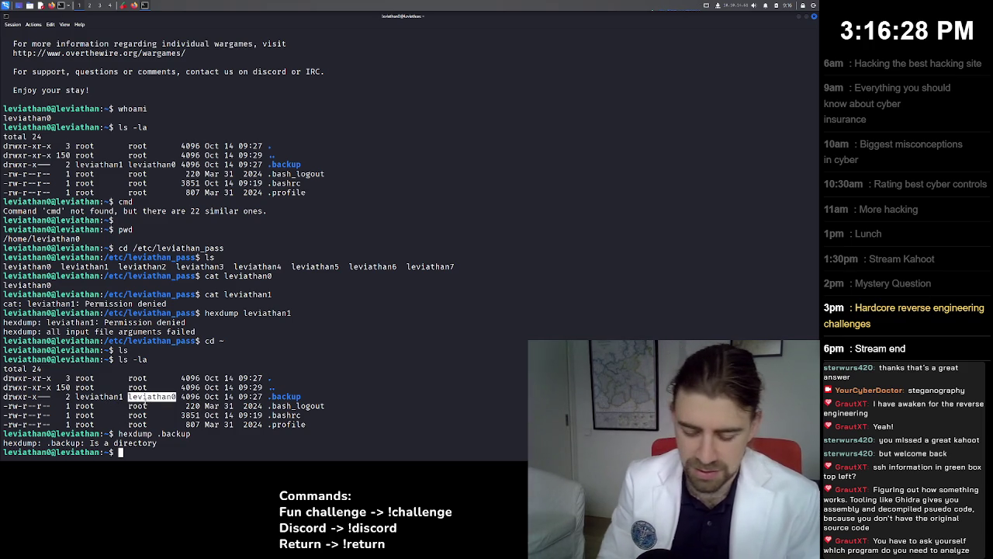
type("cd ")
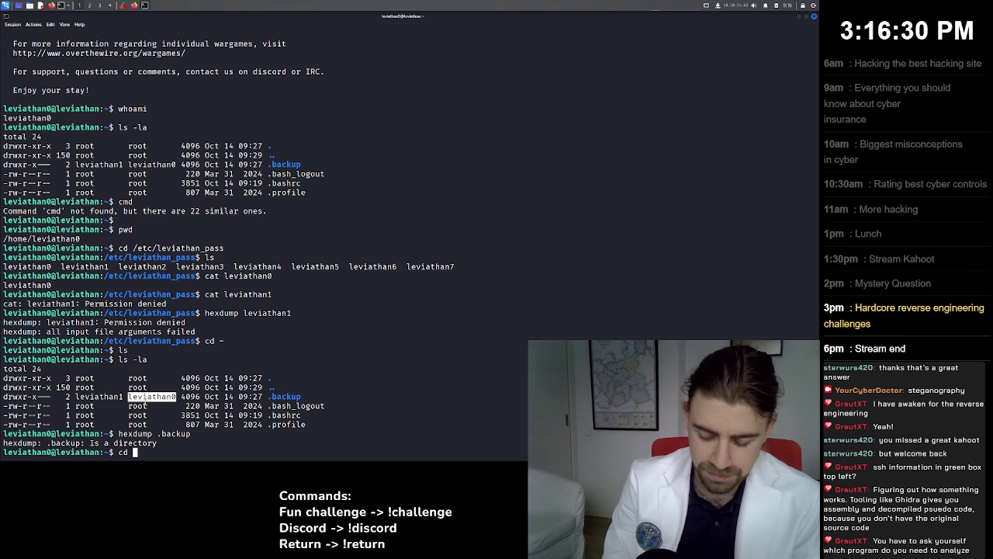
type(".backup")
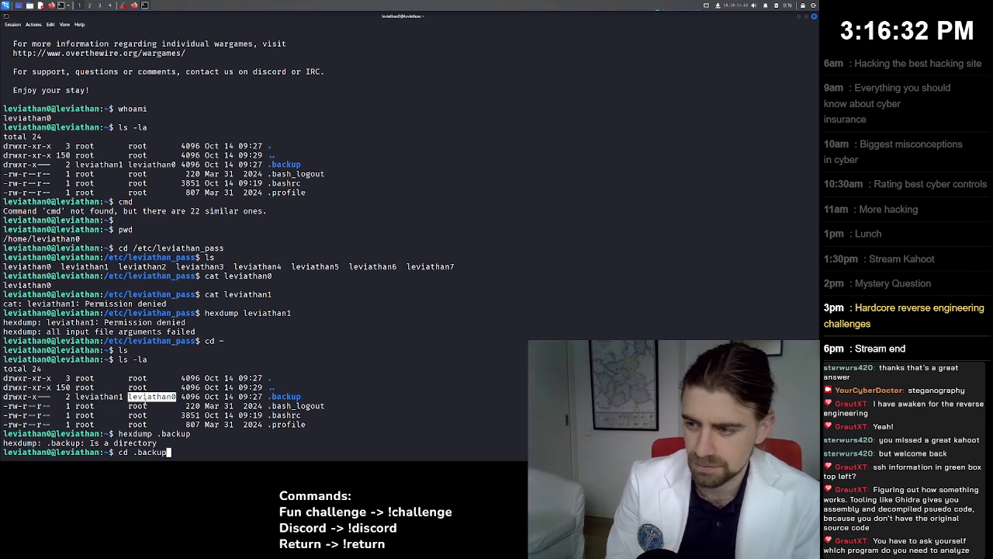
key("Return")
type("ls .")
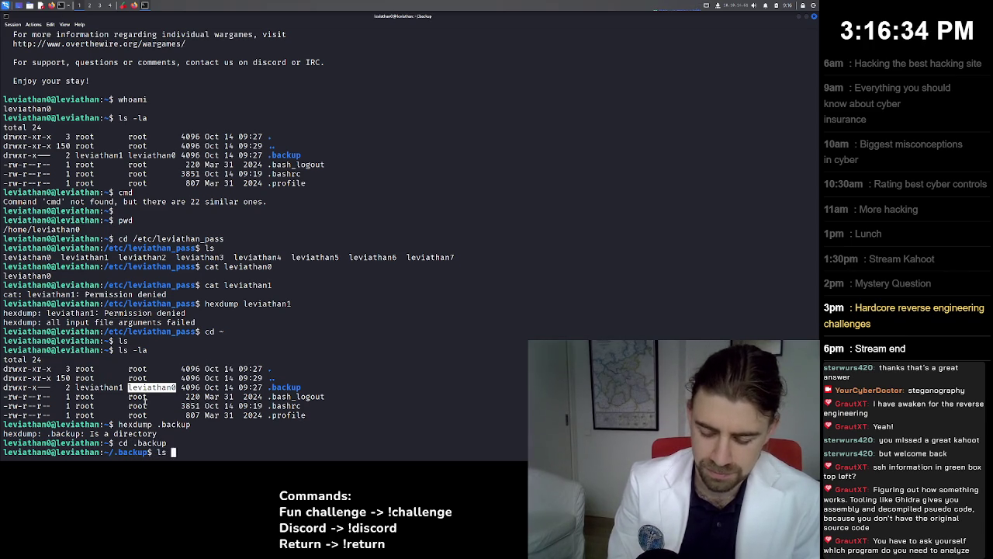
type("la")
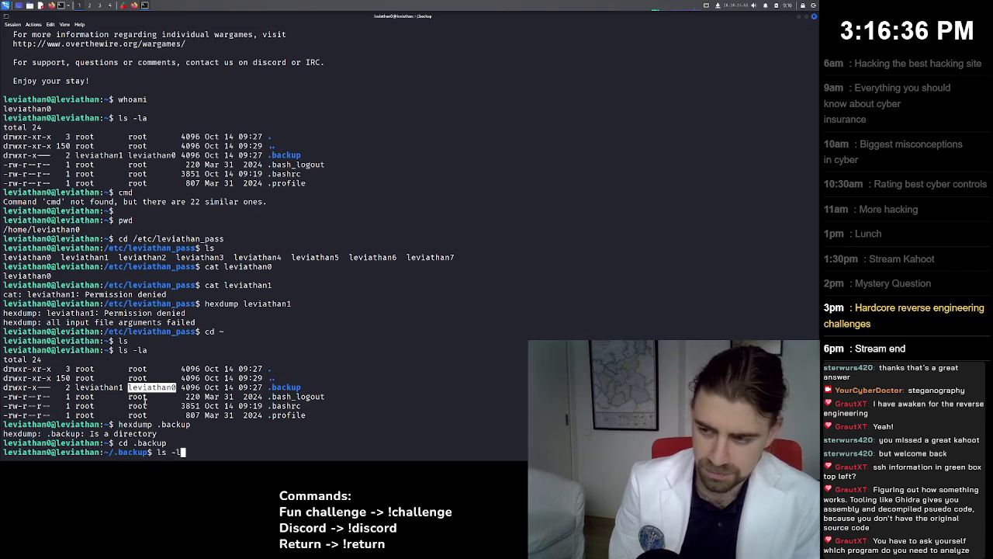
key("Return")
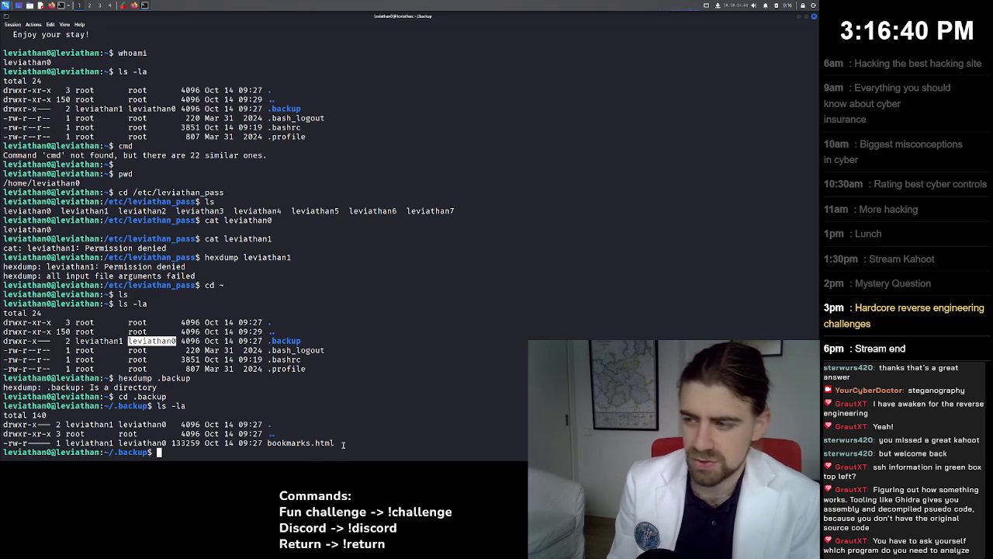
type("cat bookmarks.")
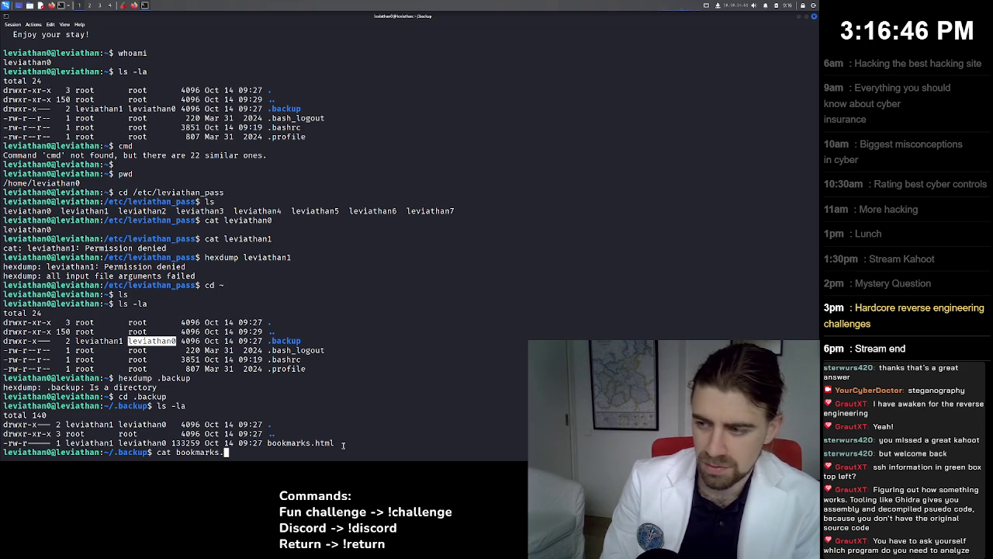
type("html")
key("Return")
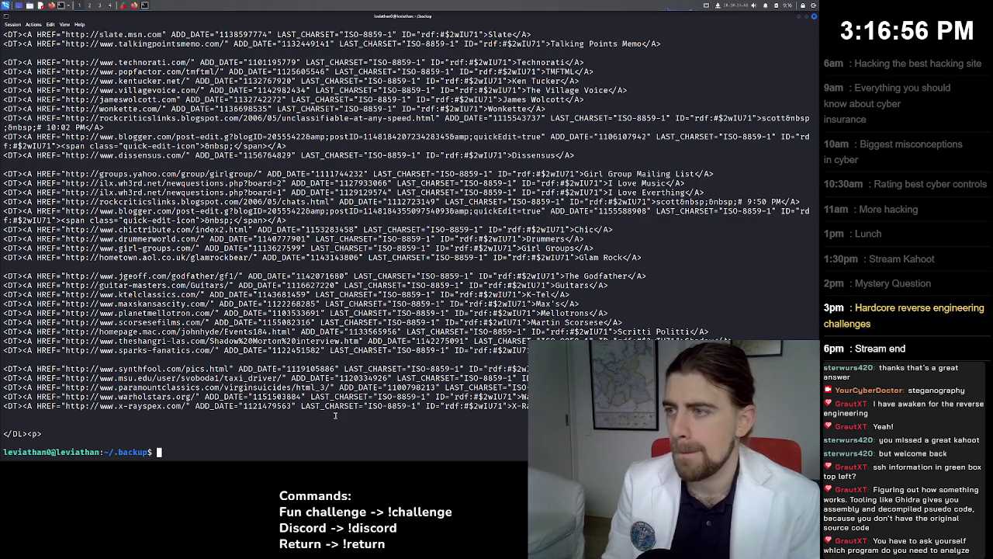
scroll(326, 357, "up", 12)
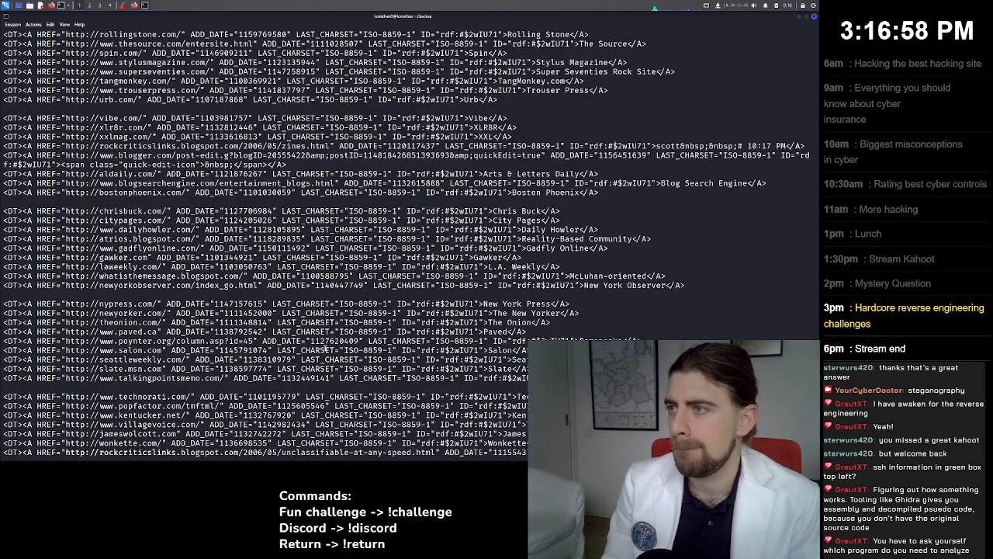
scroll(326, 349, "up", 2)
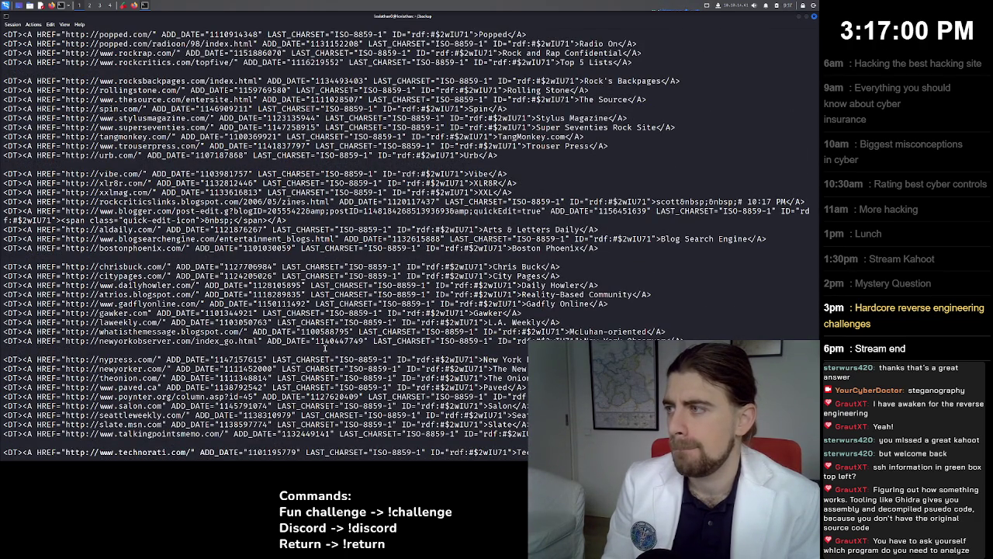
scroll(326, 349, "down", 12)
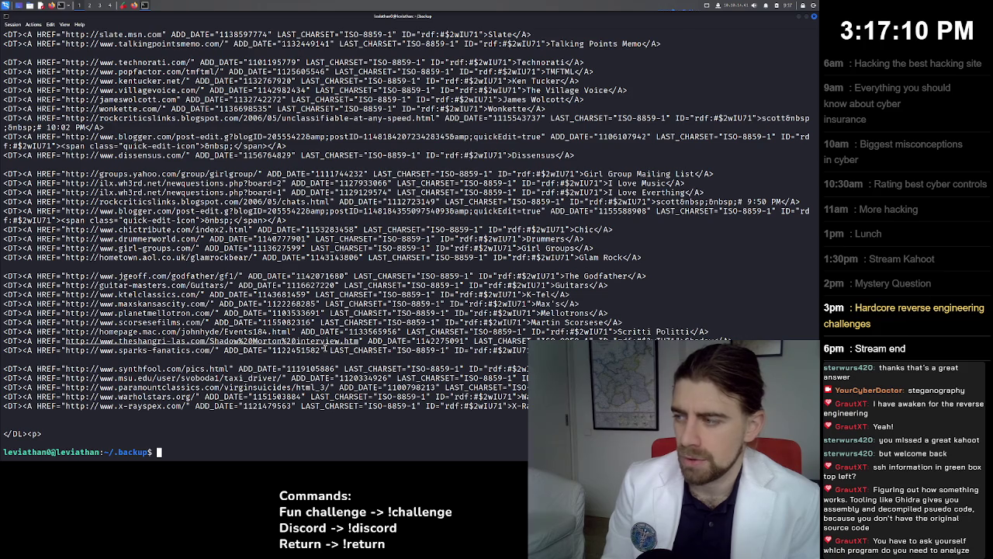
Run cat bookmarks.html | grep leviathan to surface the bookmark holding the leviathan1 password
type("cat bookmarks.html")
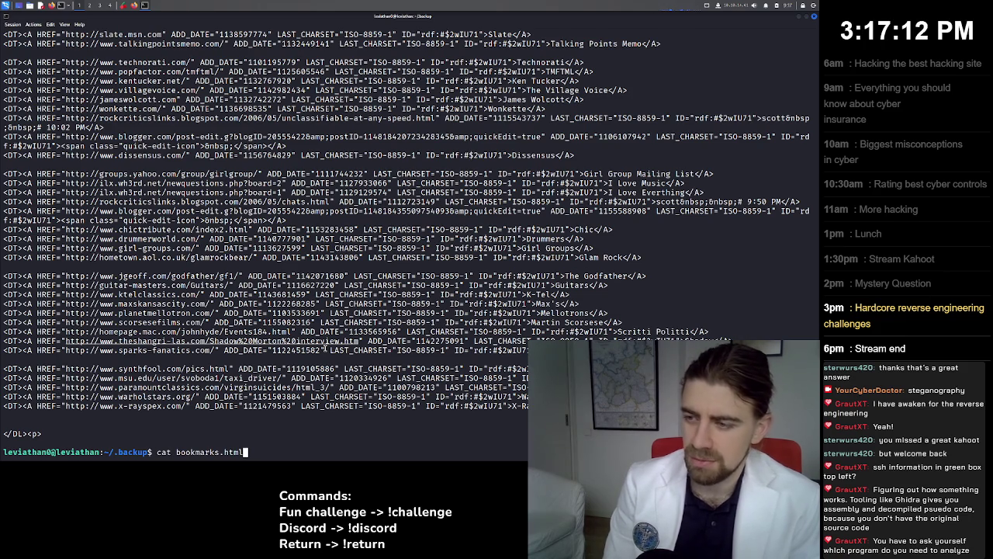
type(" | ")
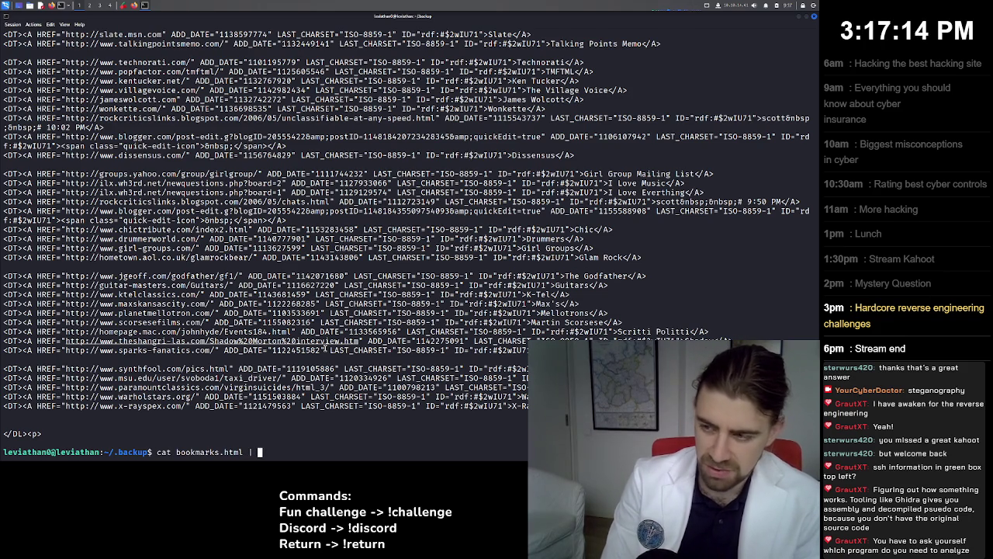
type("gre")
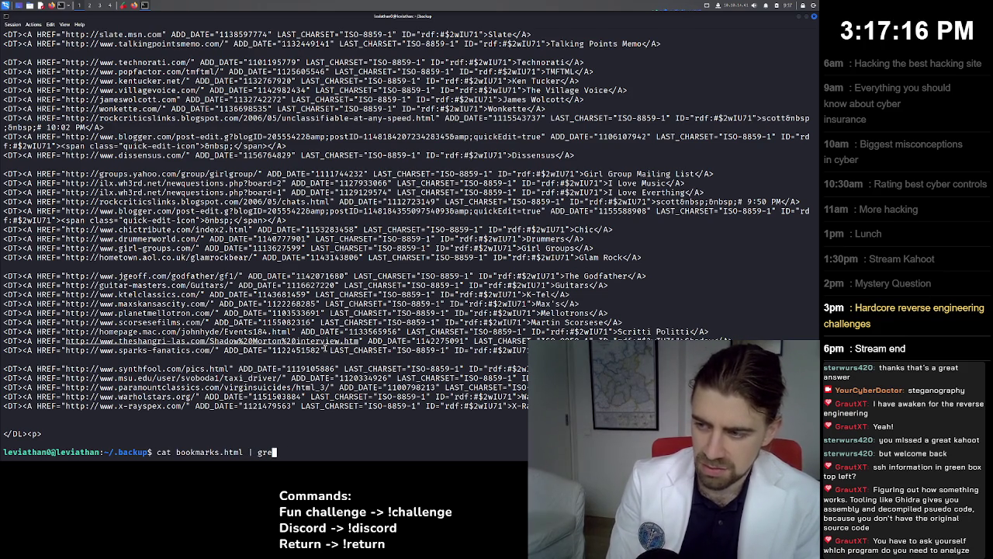
type(" p")
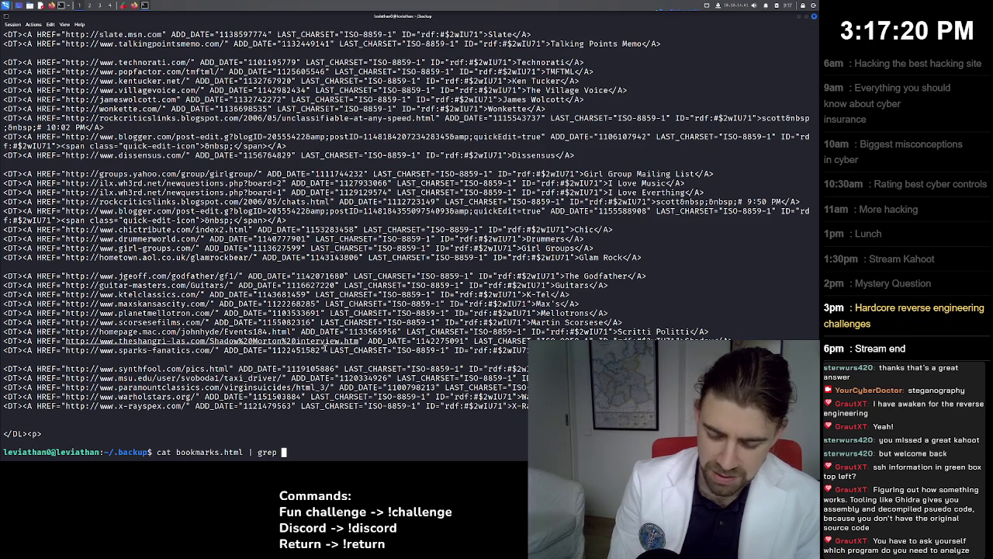
type("/etc/leviathan_pas")
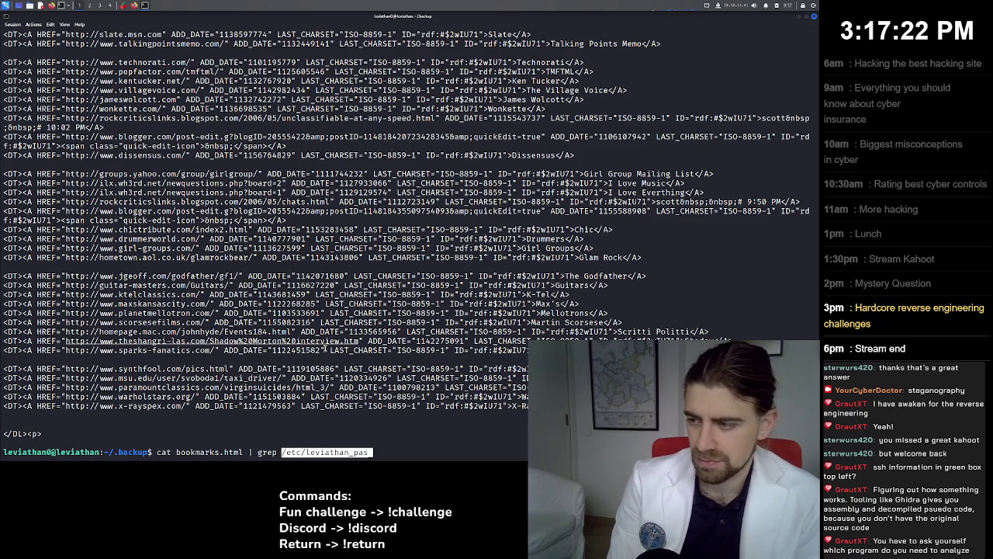
key("BackSpace")
key("BackSpace")
key("BackSpace")
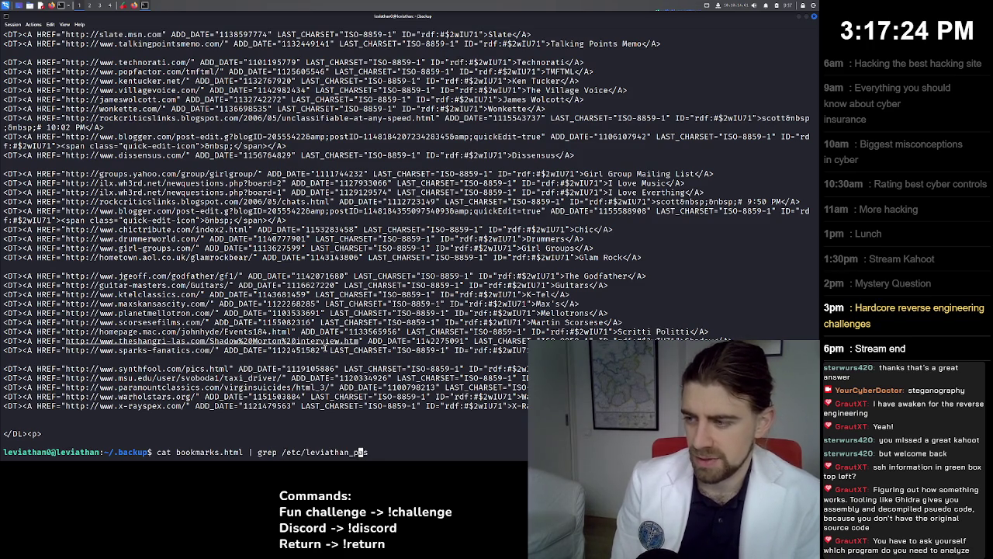
key("BackSpace")
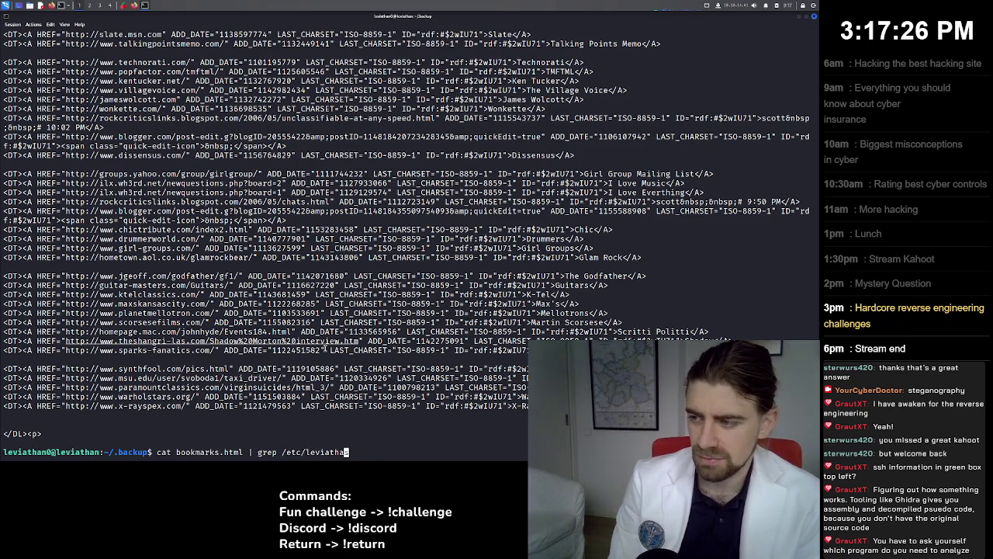
type("n")
key("ctrl+Left")
key("BackSpace")
key("BackSpace")
key("BackSpace")
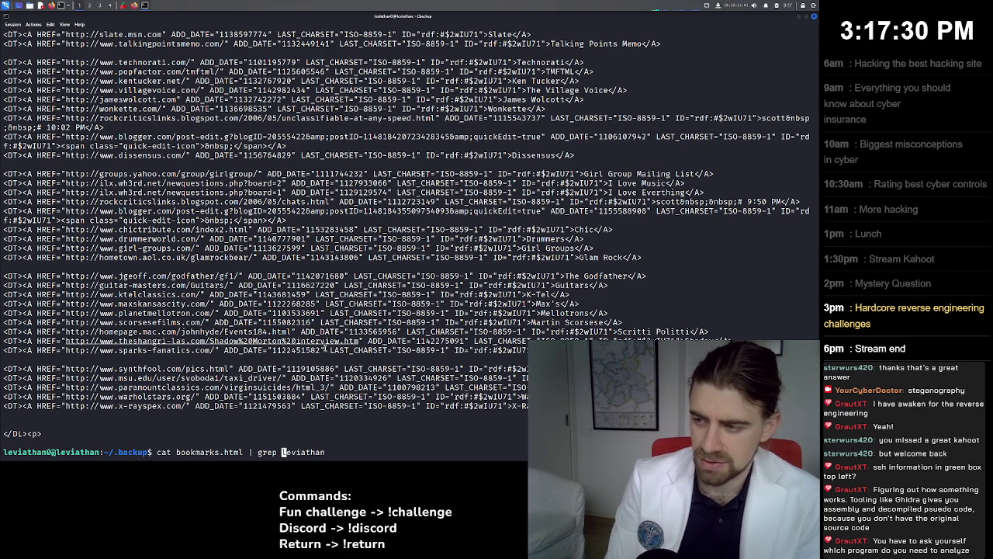
key("Return")
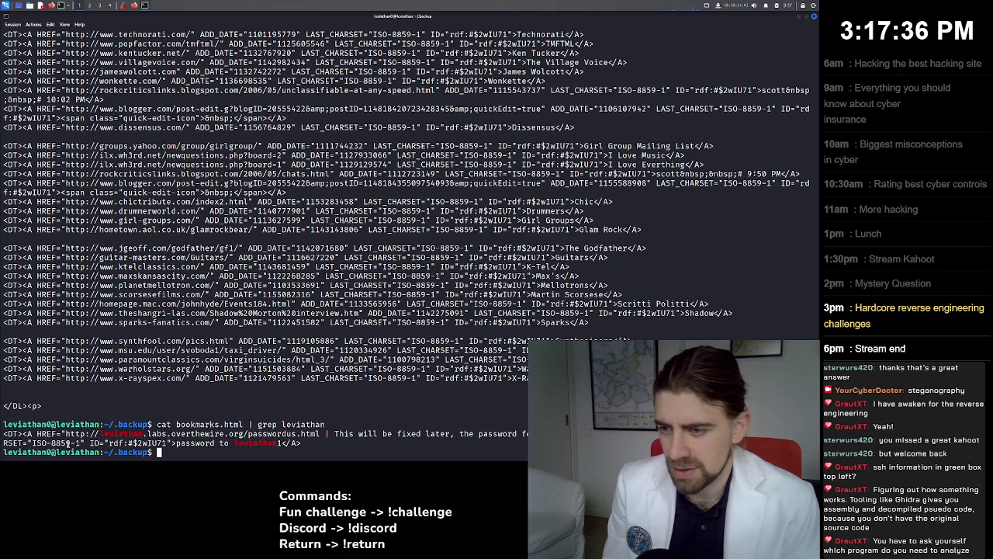
Copy the leviathan1 password from the grep output
double_click(160, 444)
left_click(200, 443)
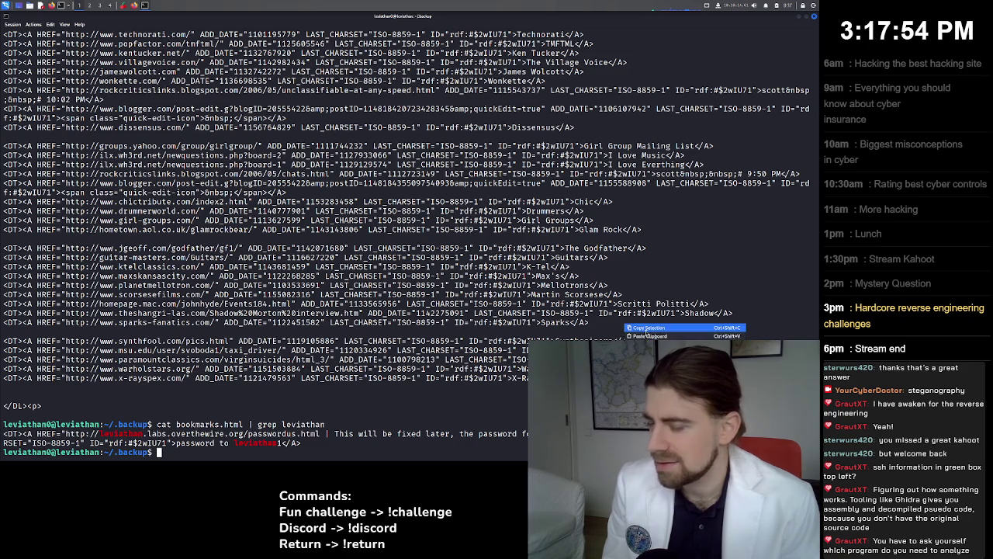
key("Escape")
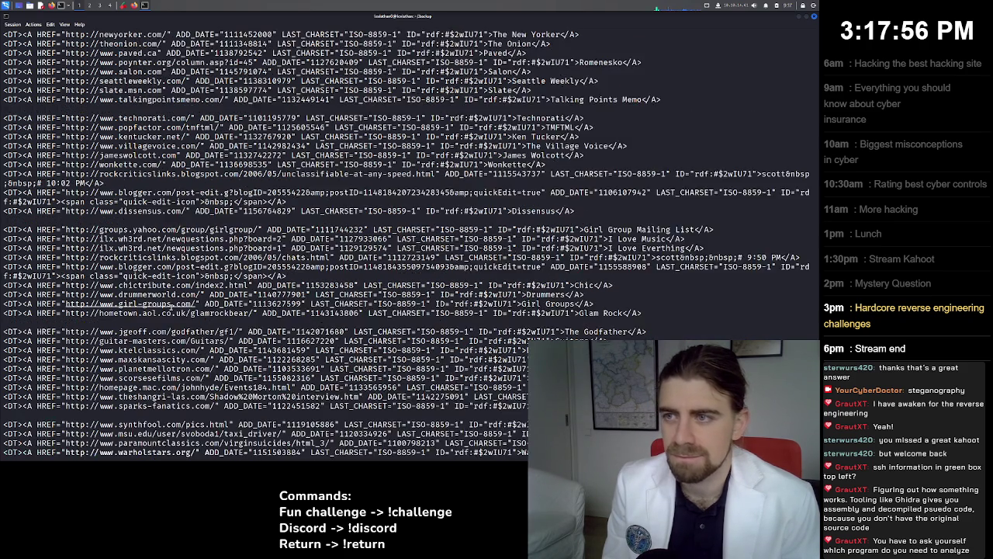
scroll(168, 304, "up", 13)
scroll(168, 305, "up", 15)
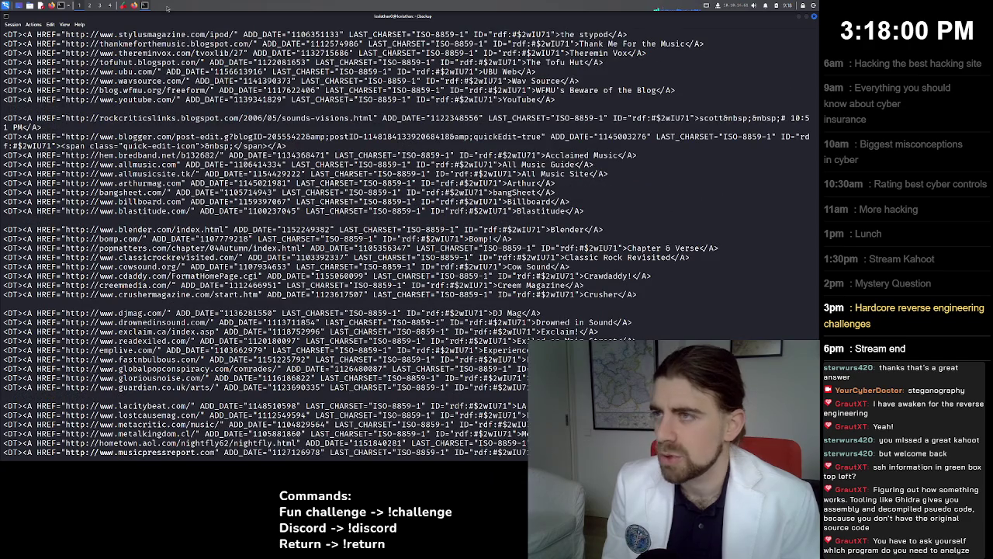
Add a new node named leviathan to the CherryTree notes tree
left_click(124, 10)
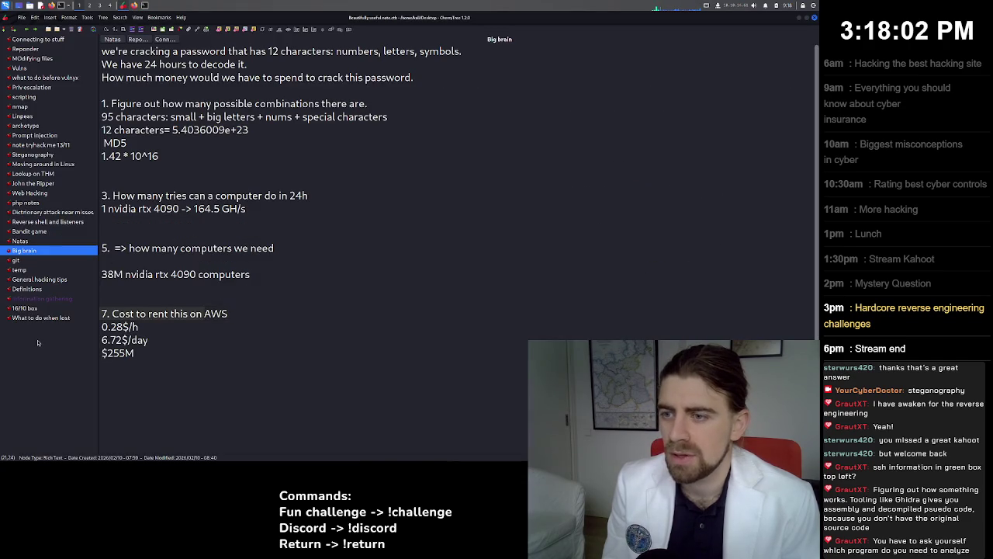
right_click(37, 146)
left_click(58, 167)
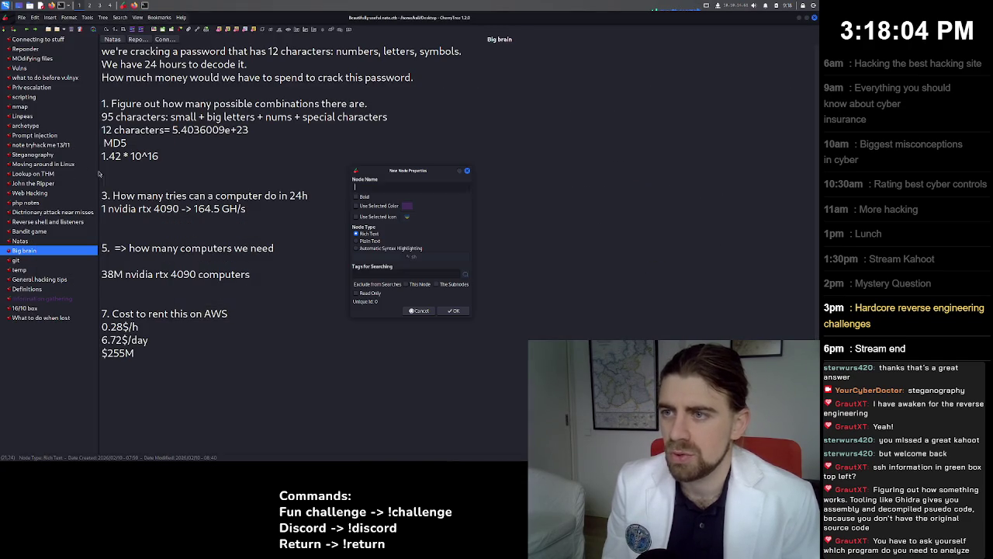
type("Hashcat")
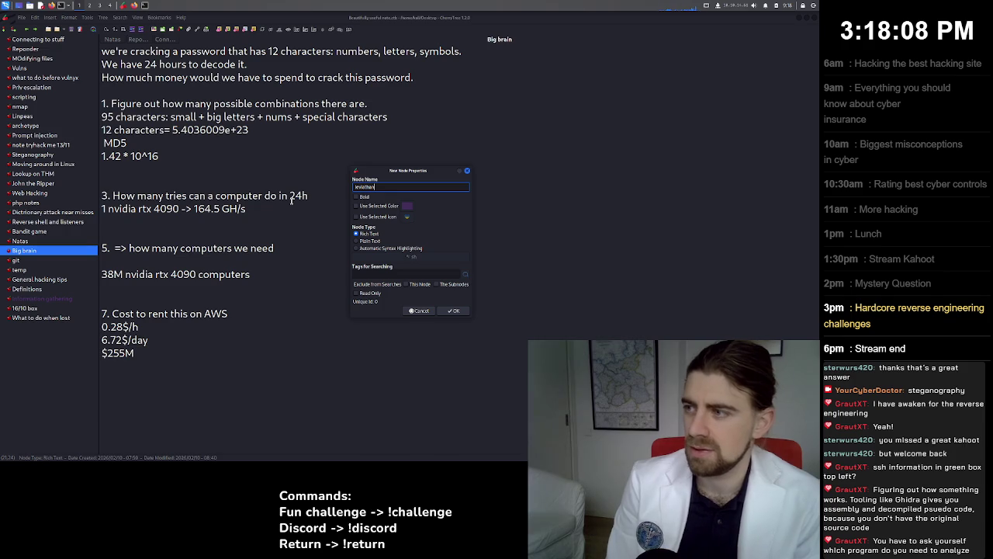
left_click(451, 311)
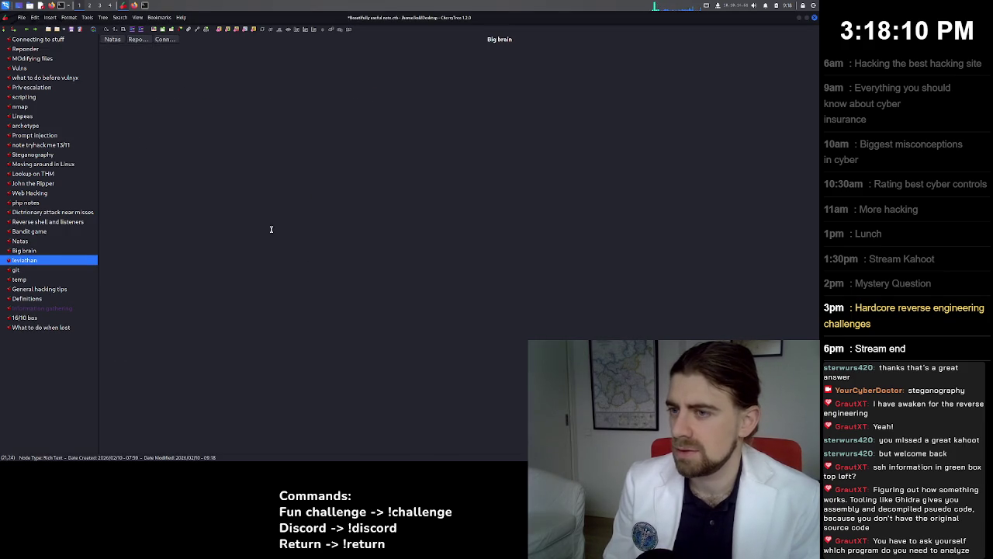
Paste the password into the note and prefix the line with 'Leviathan1:'
key("ctrl+v")
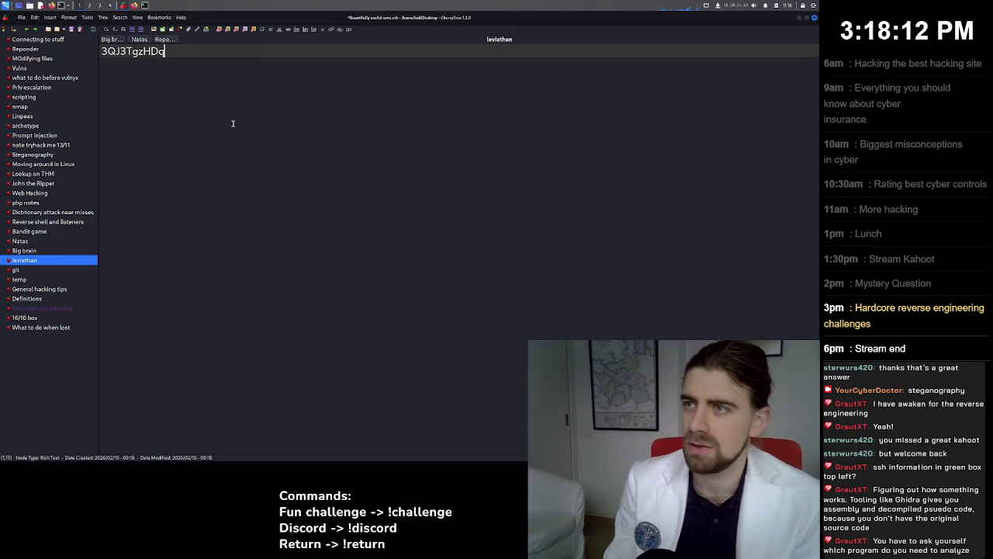
key("Home")
type("Levia")
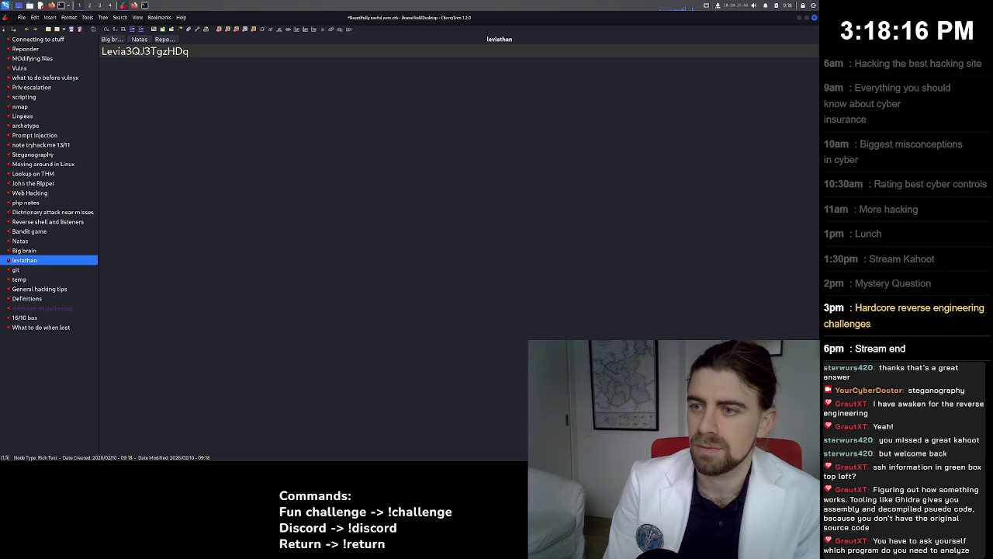
type("than1")
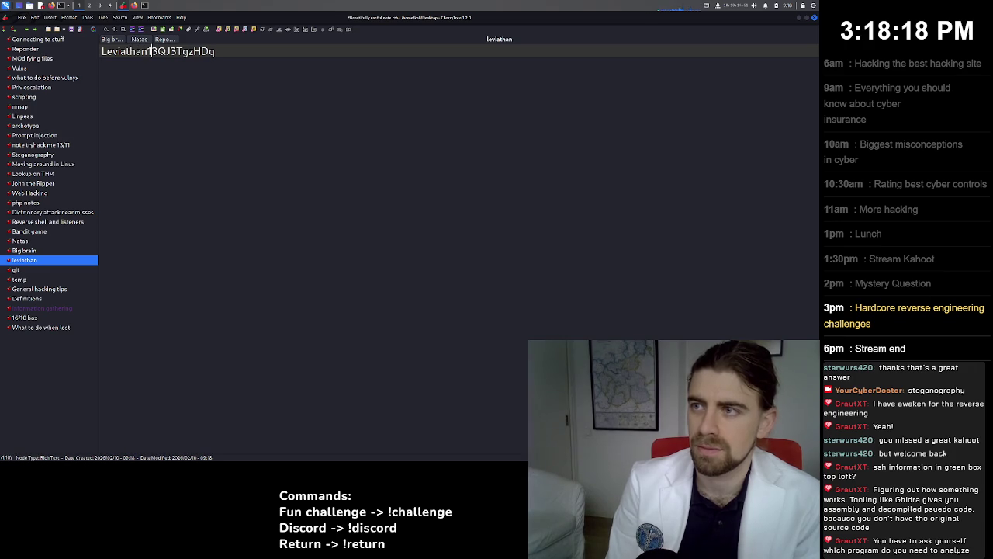
type(":")
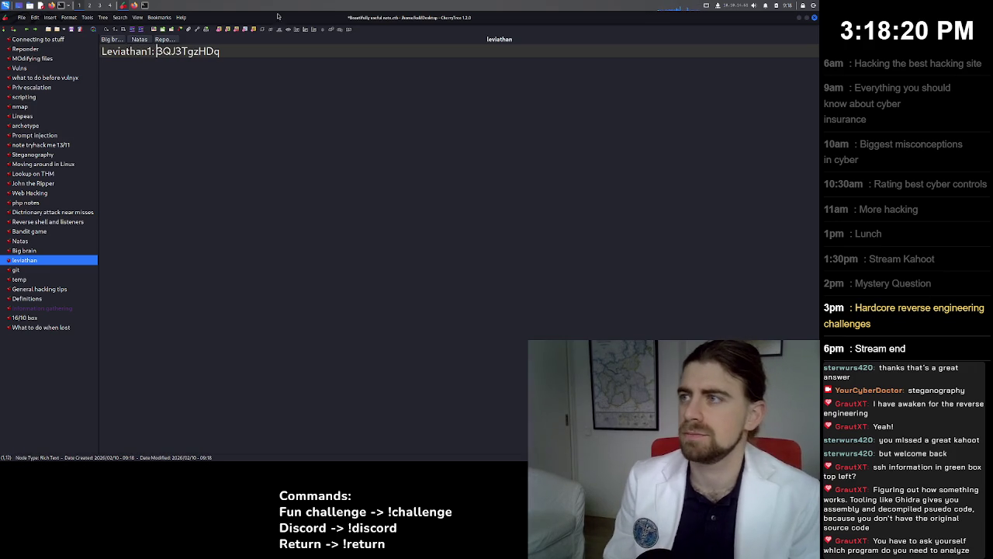
double_click(278, 16)
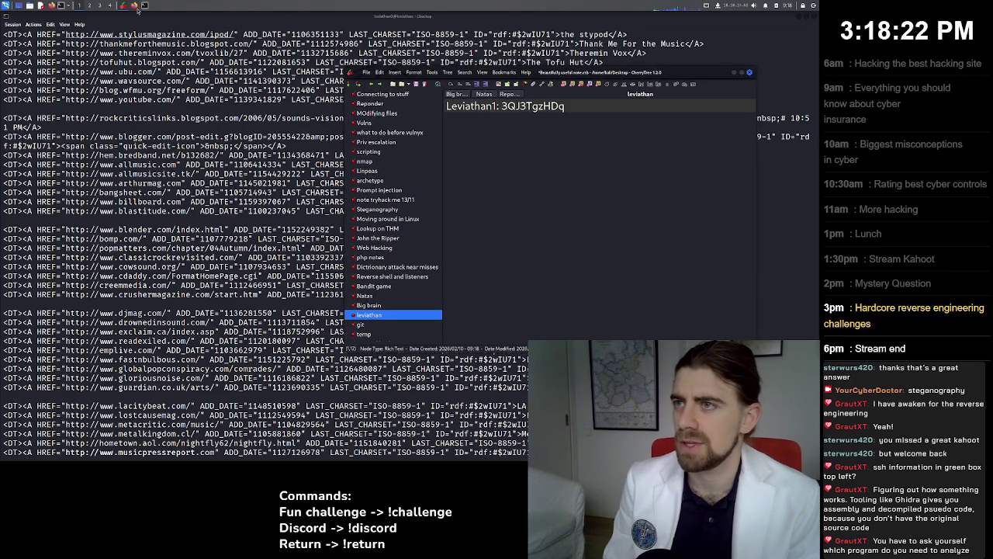
Glance at the OverTheWire Leviathan page, then return to the SSH terminal's grep output
left_click(136, 6)
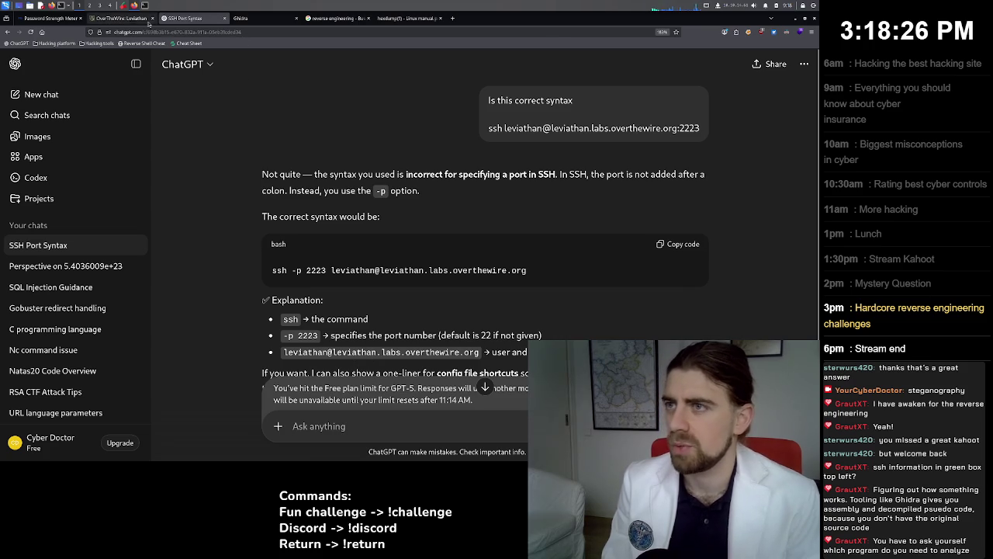
left_click(124, 18)
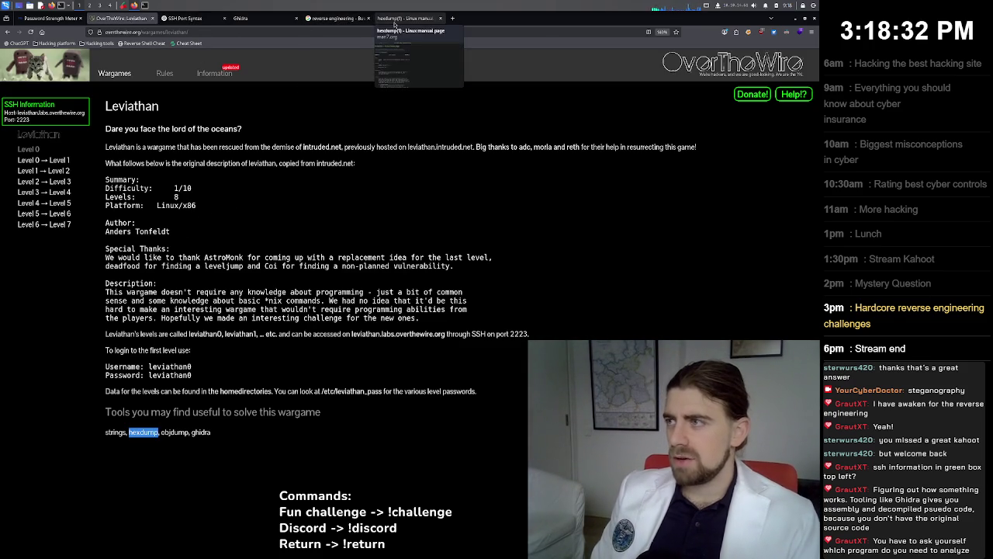
left_click(146, 5)
scroll(280, 255, "down", 12)
scroll(289, 252, "down", 15)
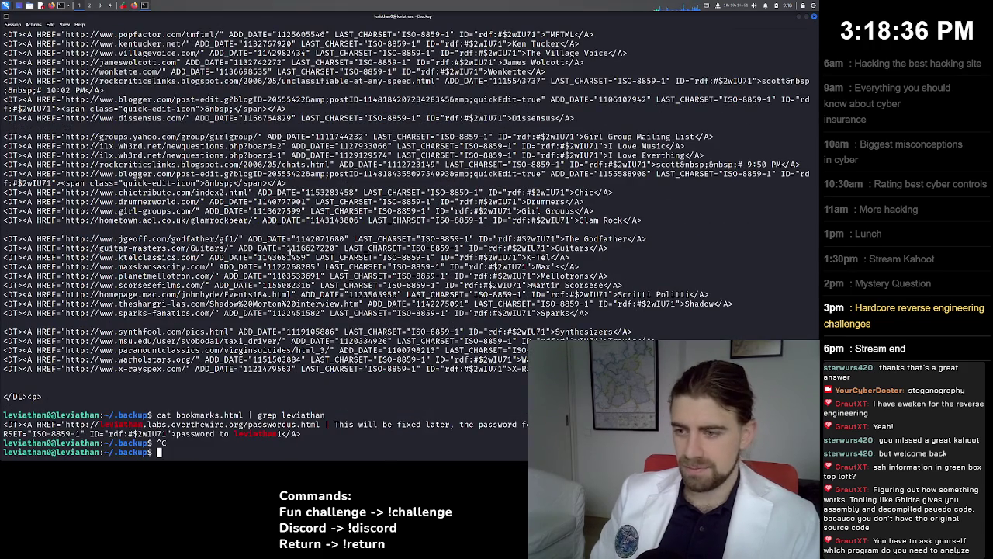
scroll(289, 253, "down", 1)
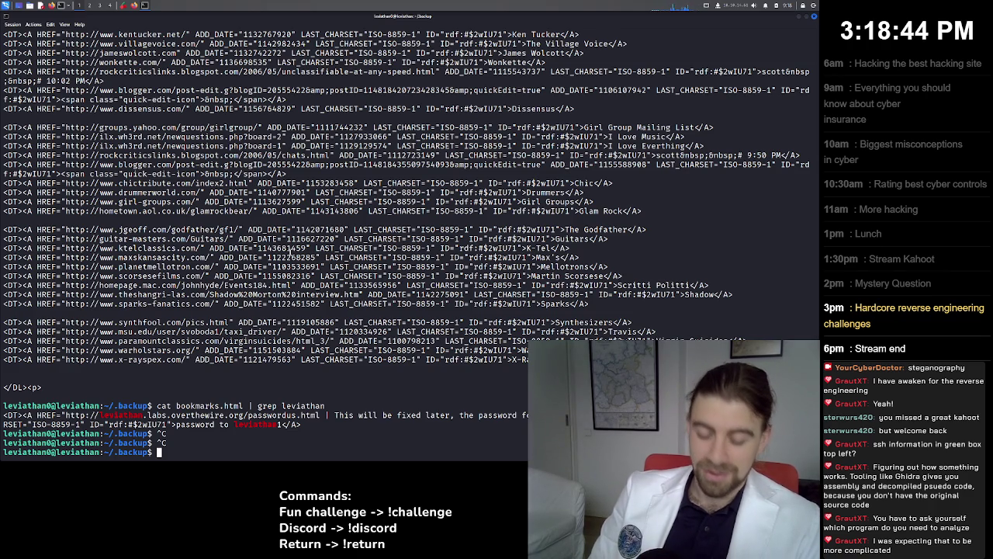
Exit the leviathan0 session and SSH in as leviathan1 on port 2223 with the saved password
type("xit")
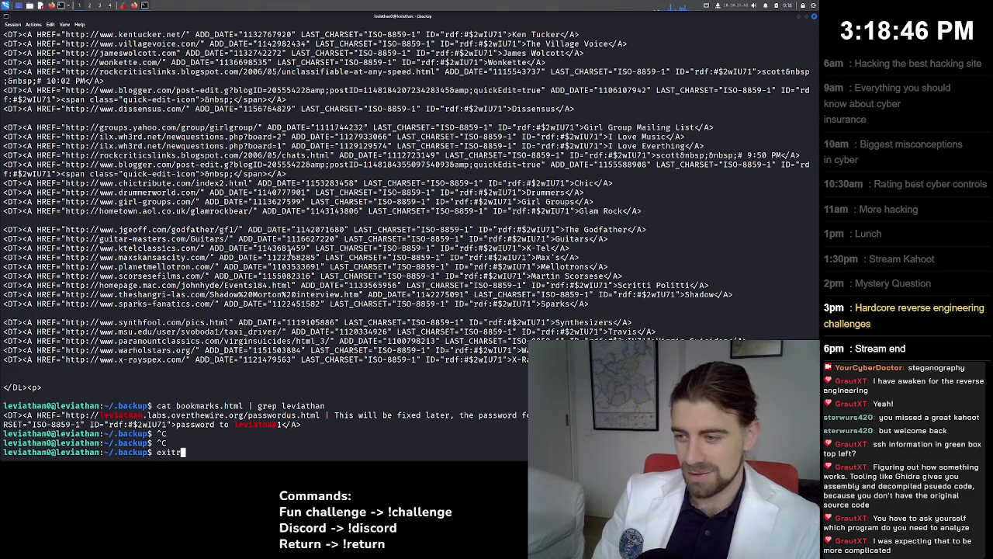
key("Return")
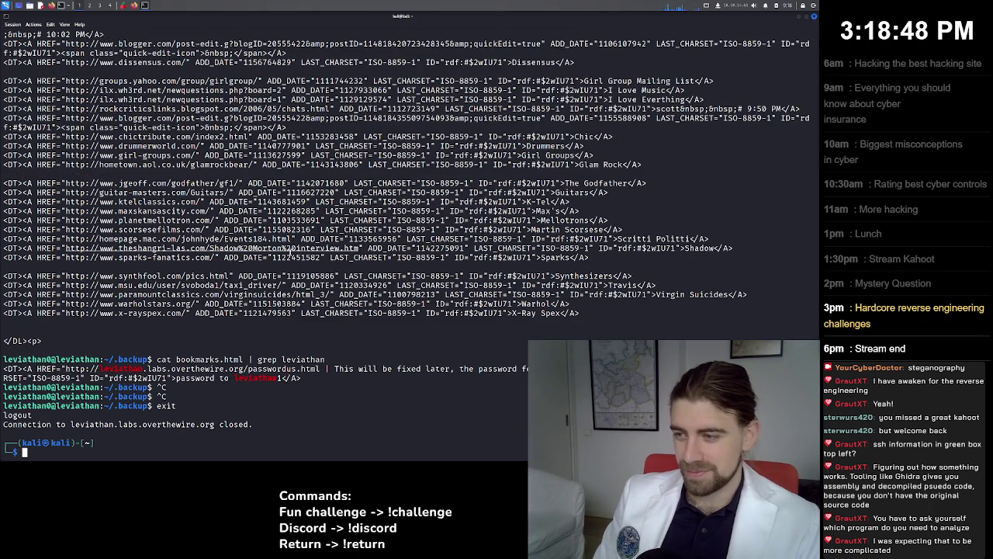
key("Up")
key("ctrl+Left")
key("ctrl+Left")
key("ctrl+Left")
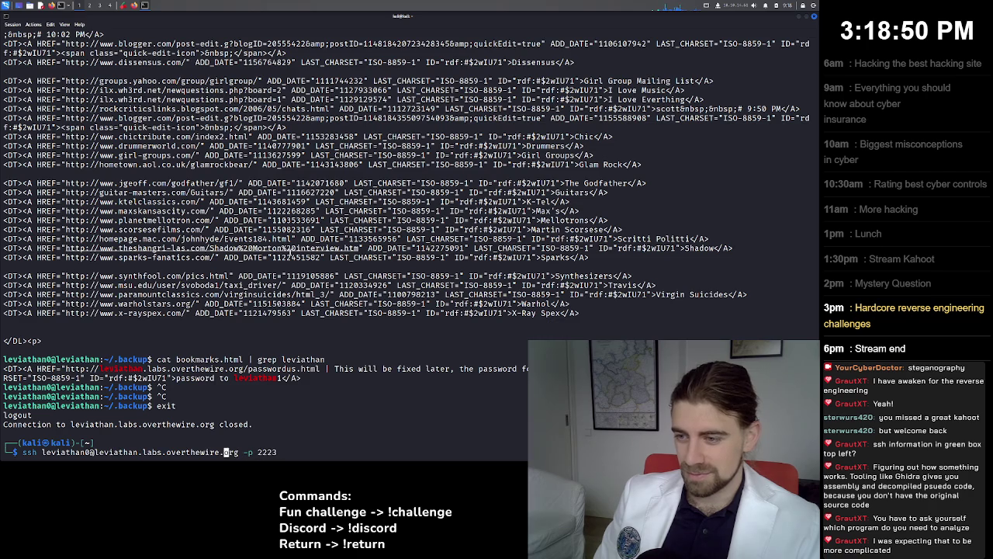
key("Left")
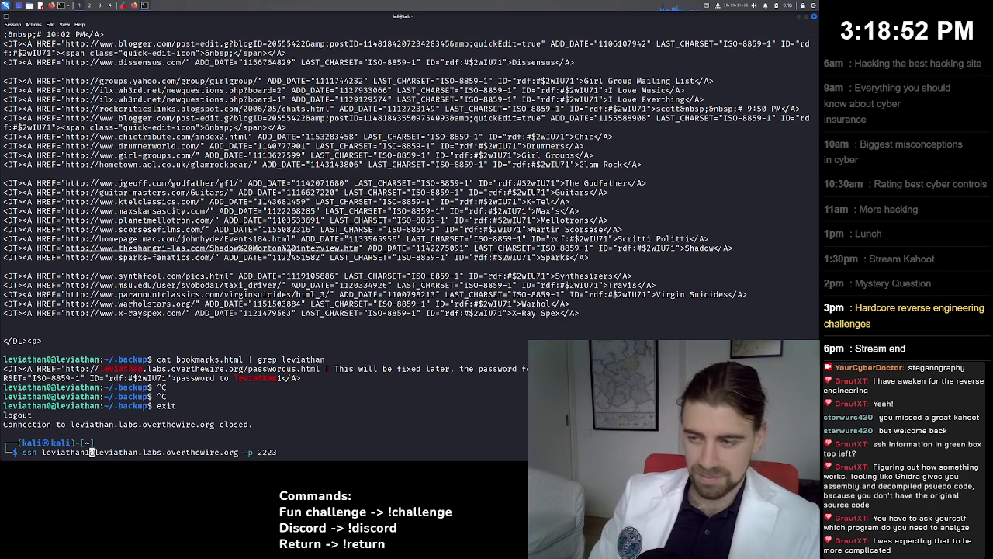
key("Return")
key("ctrl+shift+v")
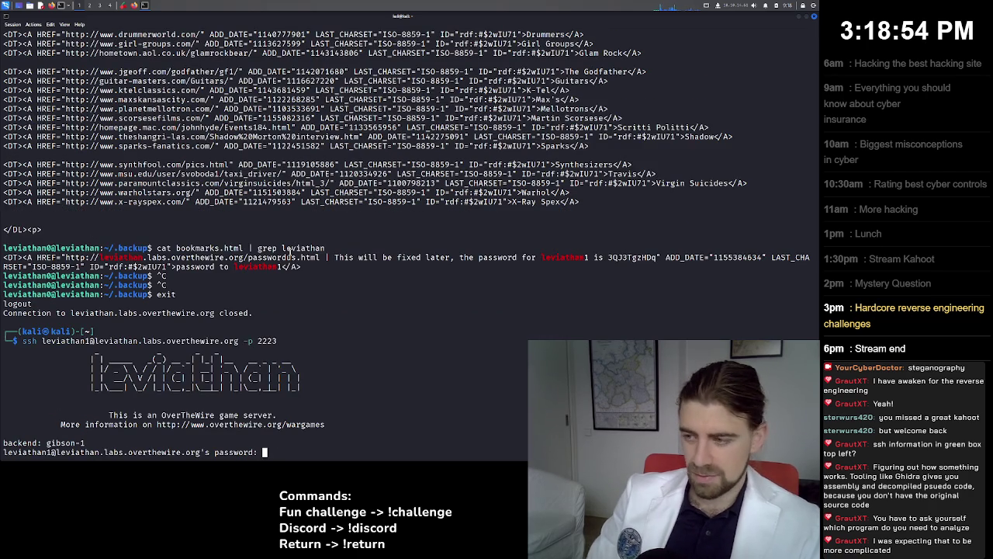
key("Return")
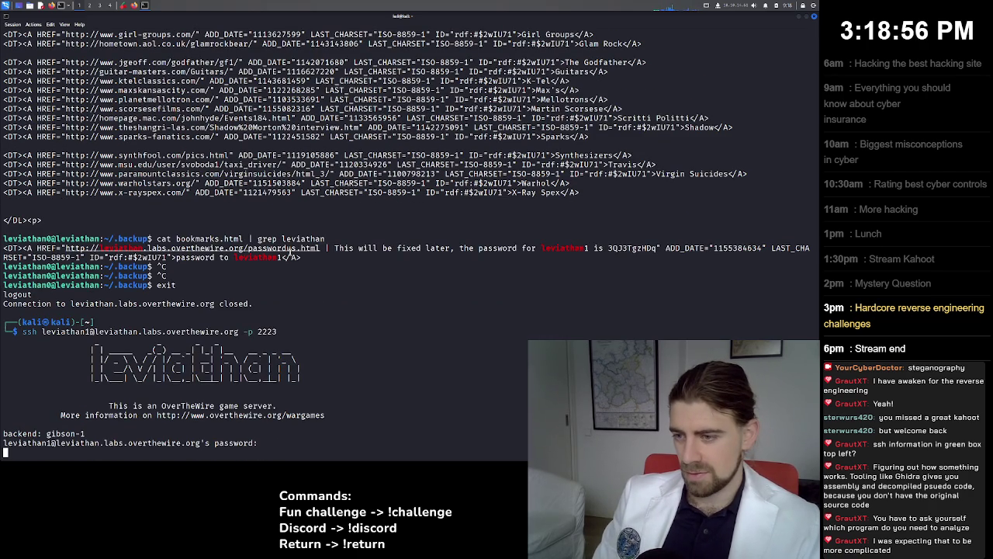
Confirm the user is leviathan1 with whoami, then clear the screen
type("whoami")
key("Return")
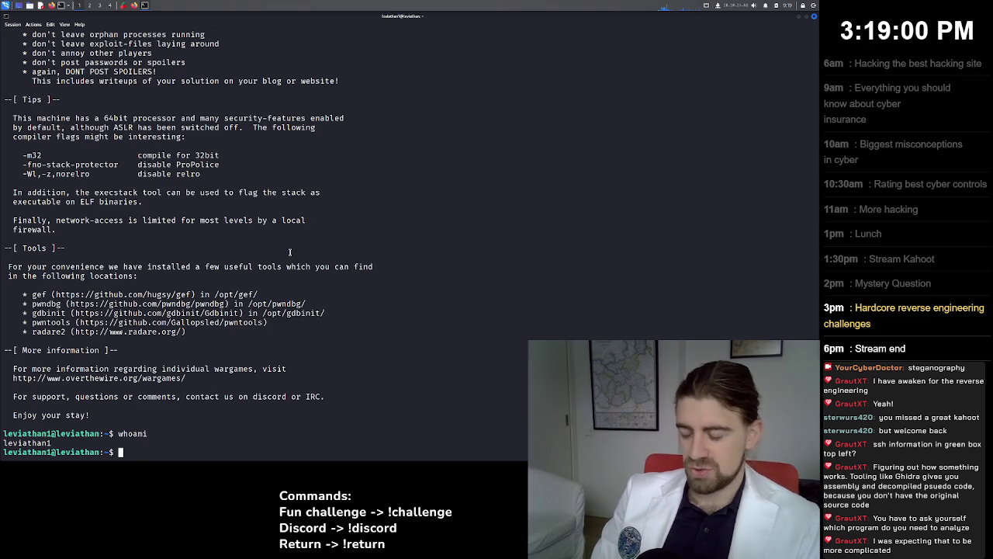
type("clear")
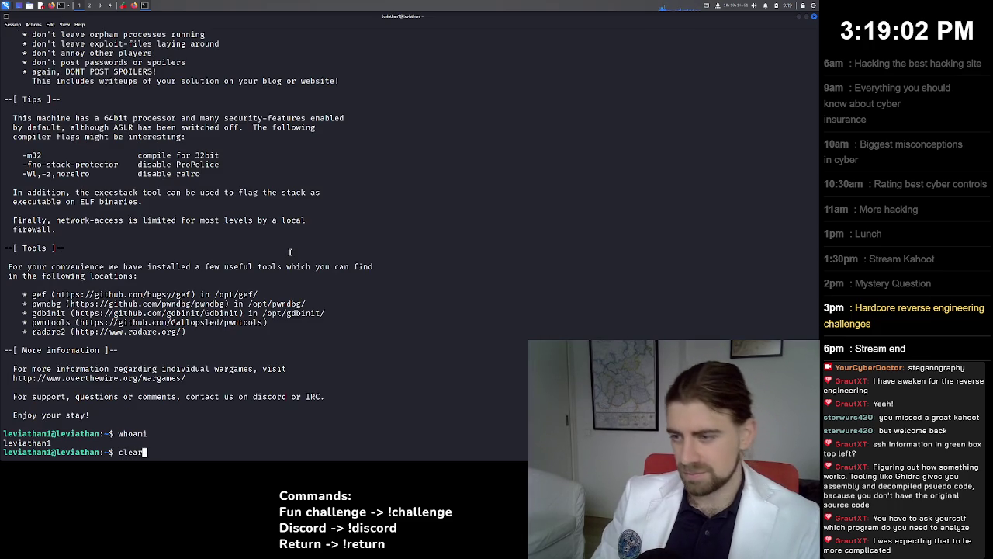
key("Return")
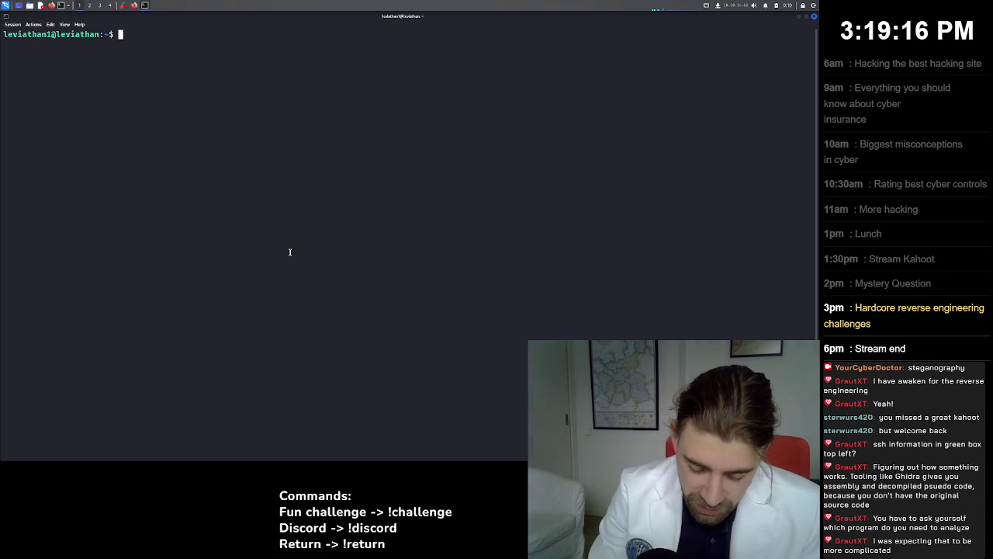
List the home directory with ls -la and dump the setuid check binary with cat check
type("ls -la")
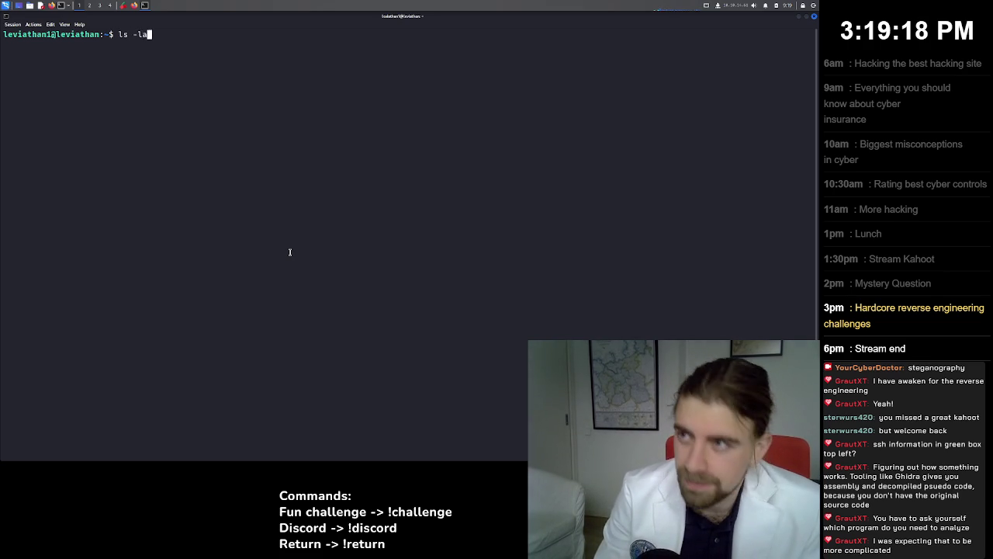
key("Return")
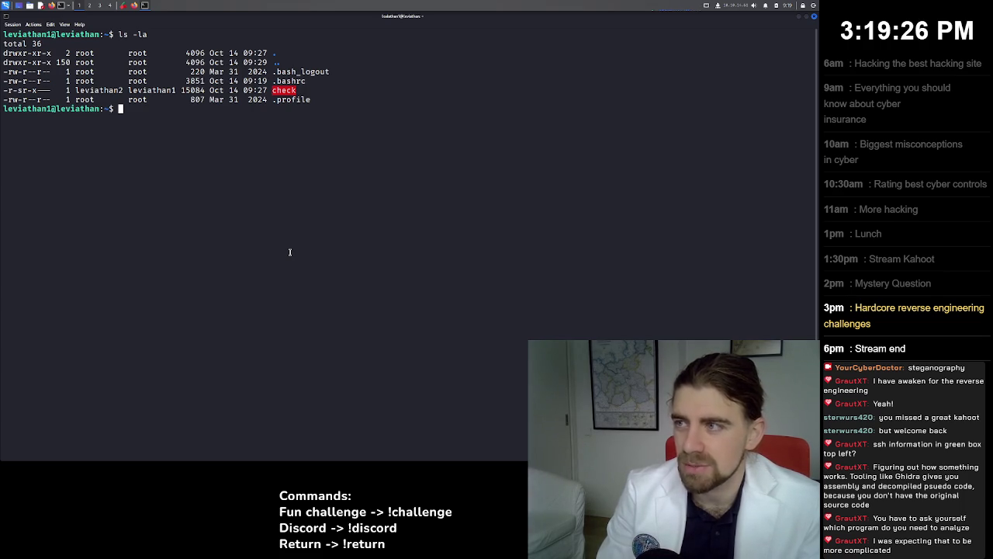
type("cat cha")
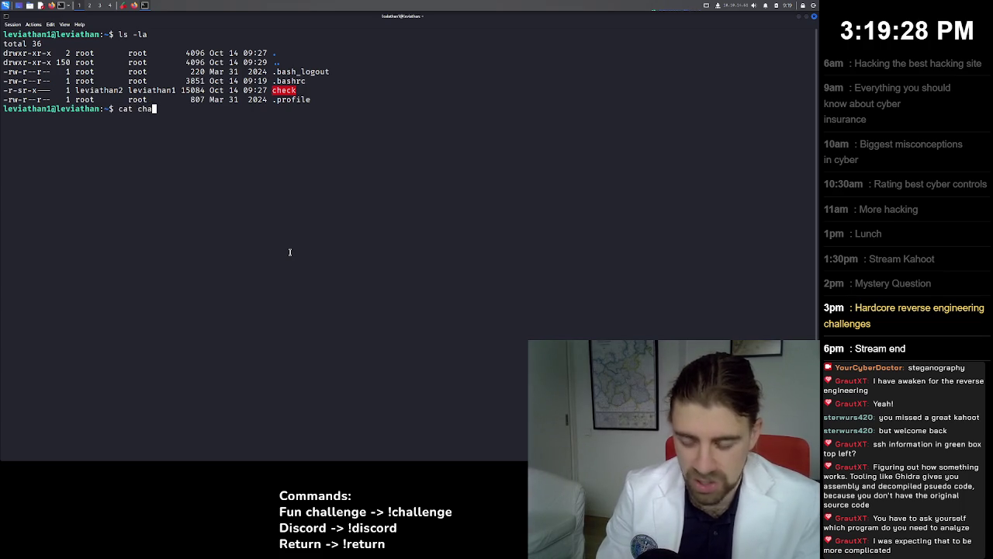
type("c")
key("BackSpace")
type("eck")
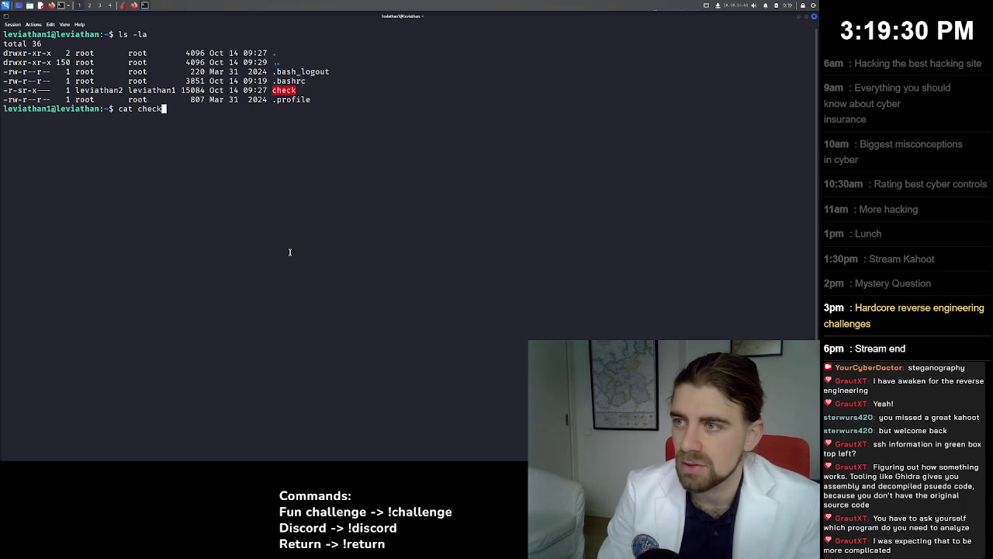
key("Return")
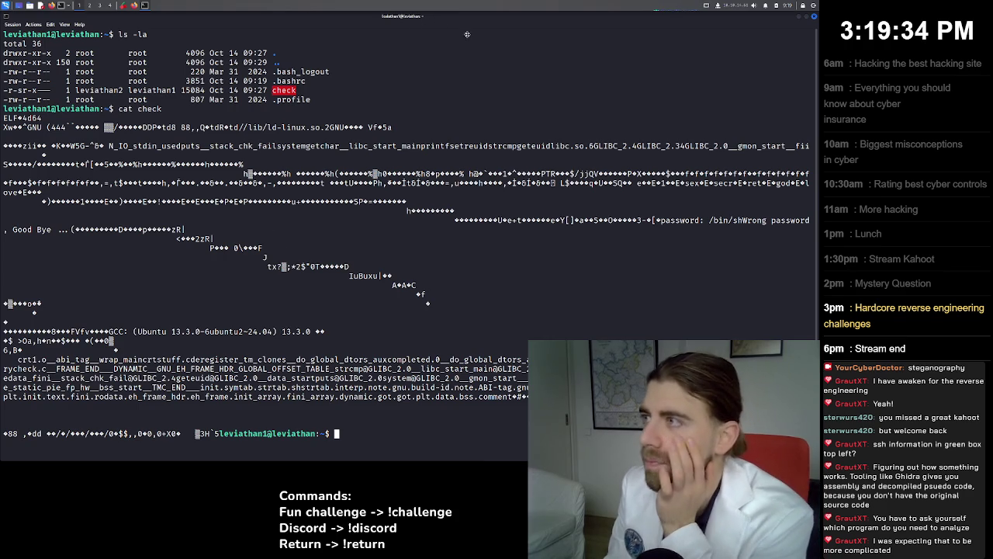
Peek at the Leviathan Level 1 → Level 2 page, then maximise the terminal again
key("alt+F10")
left_click(67, 171)
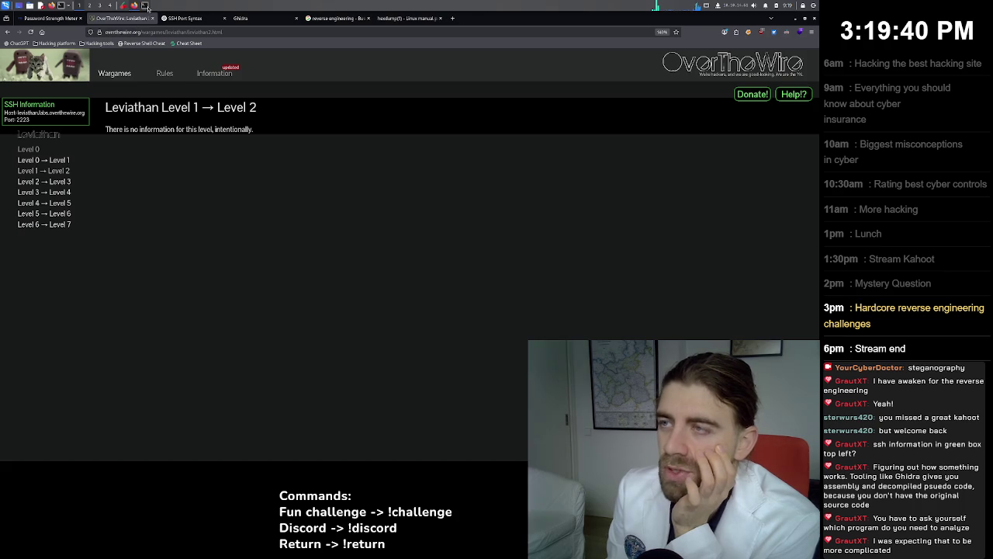
key("alt+Tab")
mouse_move(561, 78)
left_mouse_down()
mouse_move(360, 85)
mouse_move(326, 4)
left_mouse_up()
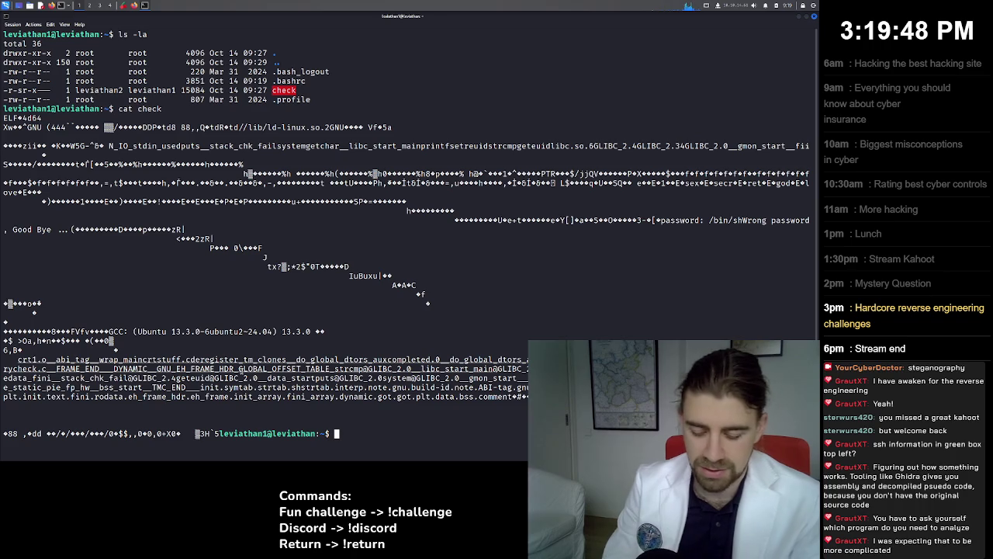
Clear the terminal and run 'file check' to identify the check binary's type
type("clear")
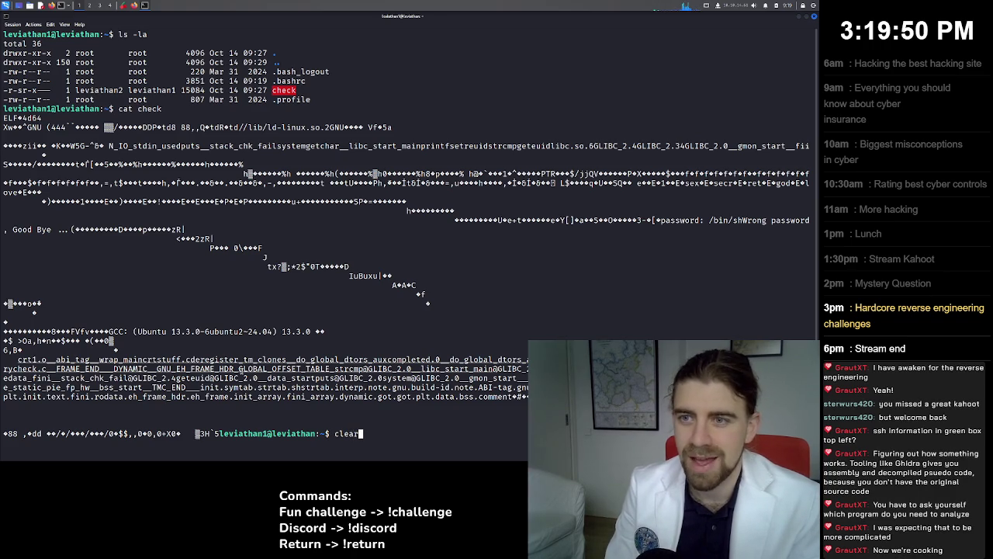
key("Return")
type("clear")
key("Up")
key("Up")
key("Left")
key("Left")
key("Left")
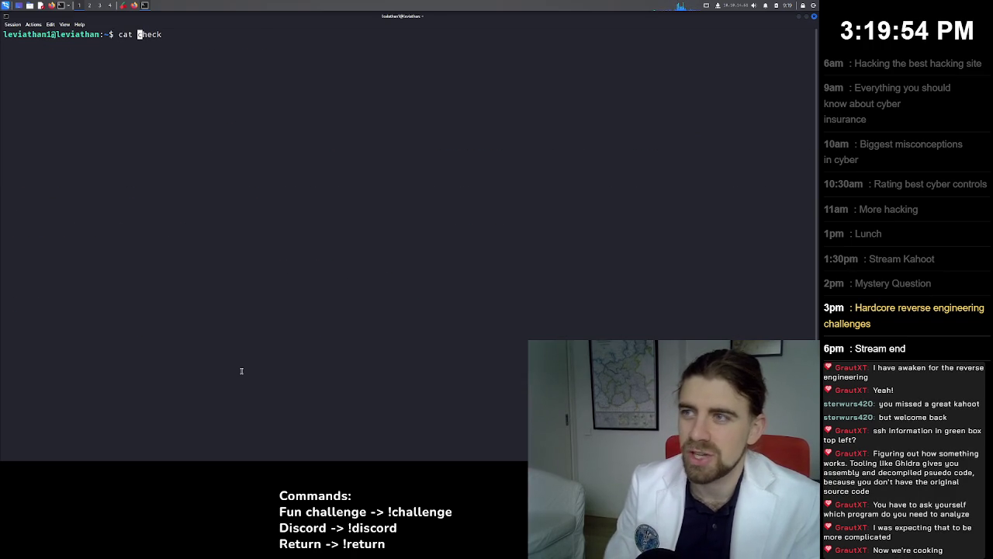
key("BackSpace")
key("BackSpace")
key("BackSpace")
type("file")
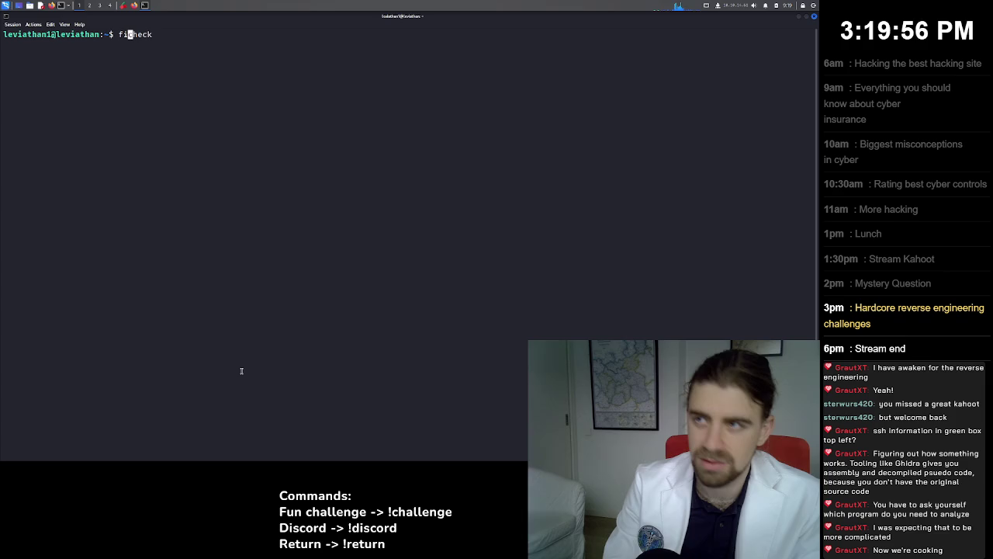
key("Return")
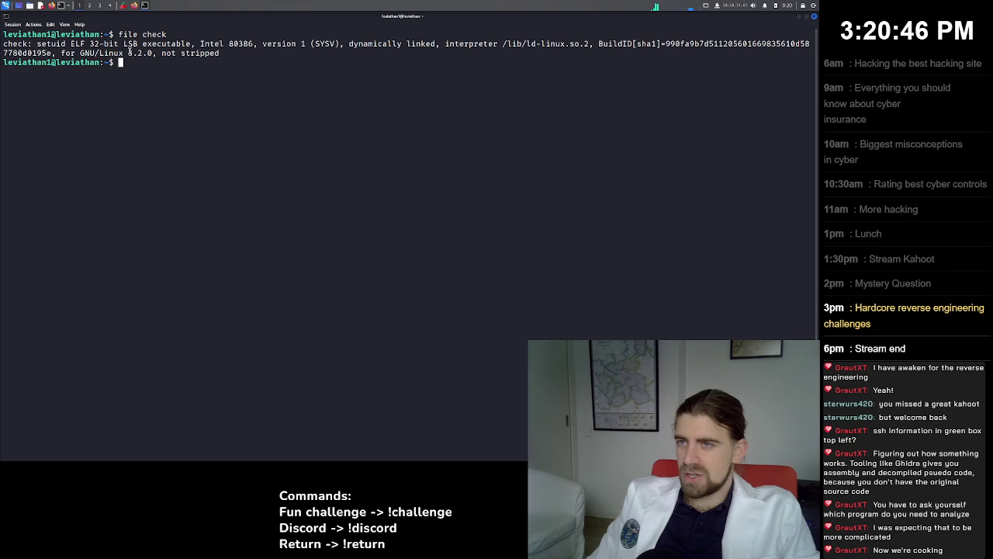
Select the 'file check' command and its setuid 32-bit ELF output for copying
triple_click(133, 36)
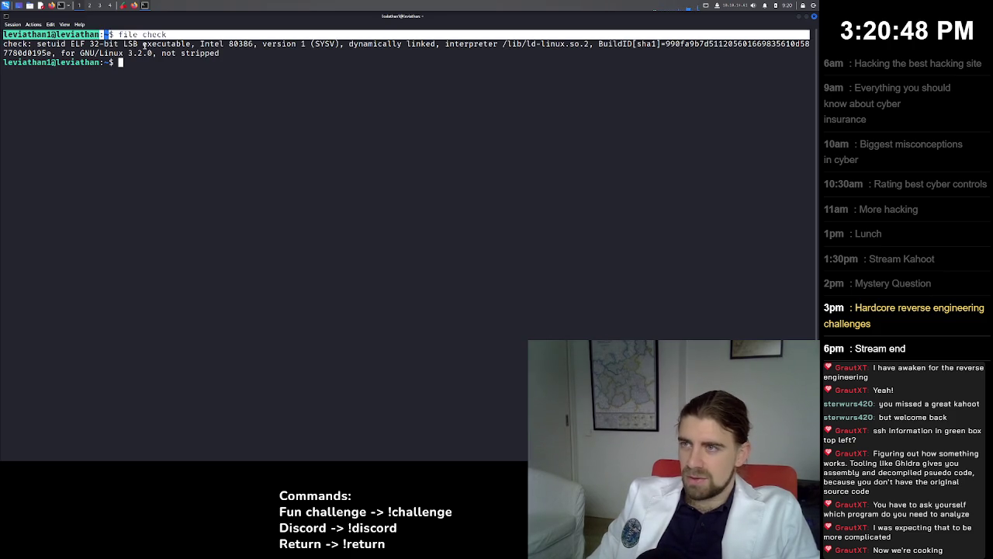
left_click(143, 45)
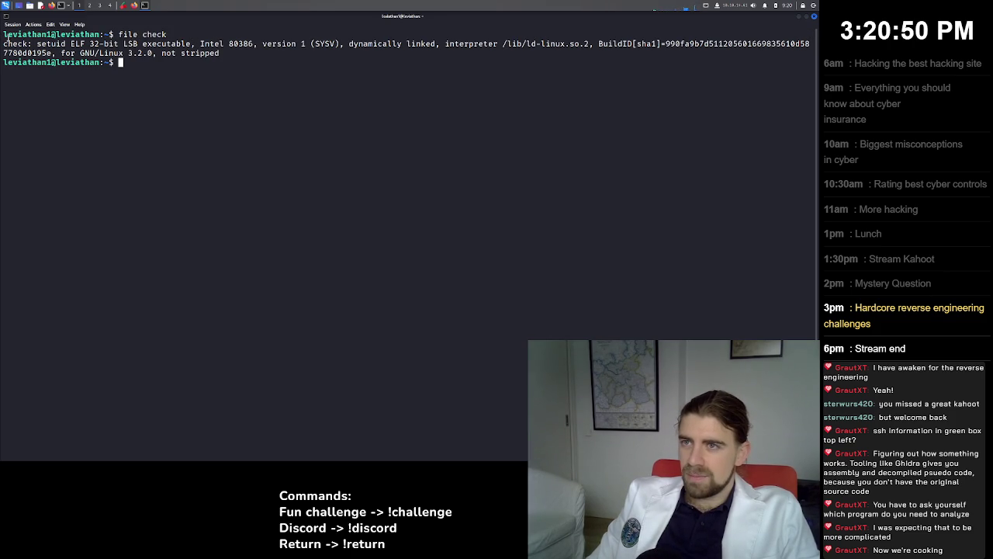
left_click_drag(118, 34, 213, 52)
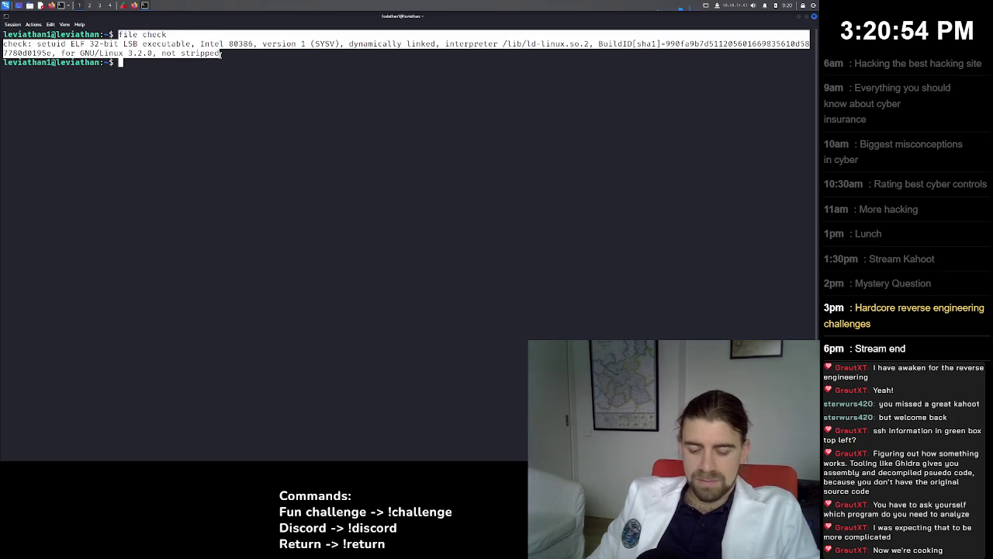
left_click(139, 6)
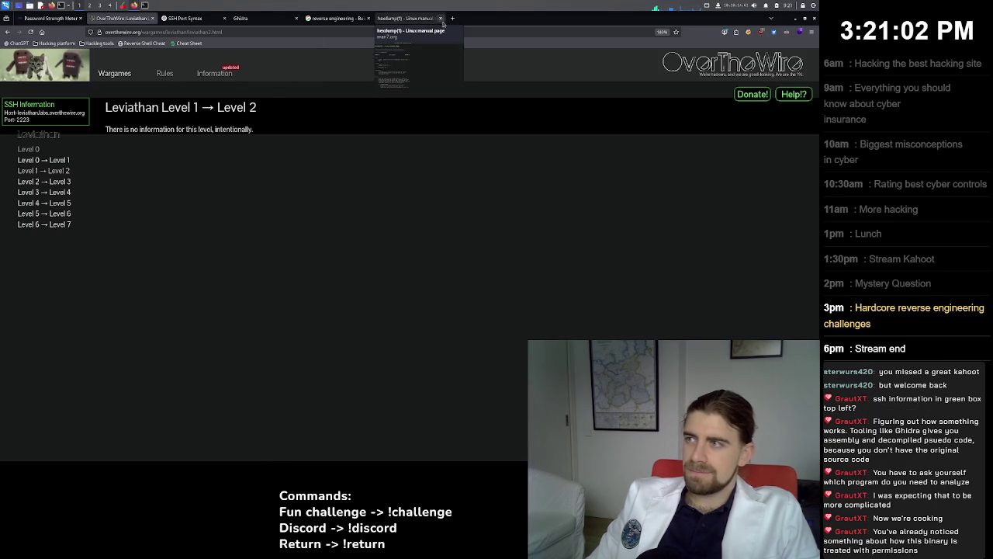
In a new ChatGPT chat, send 'Tell me about this file type:' with the pasted file check output
left_click(190, 18)
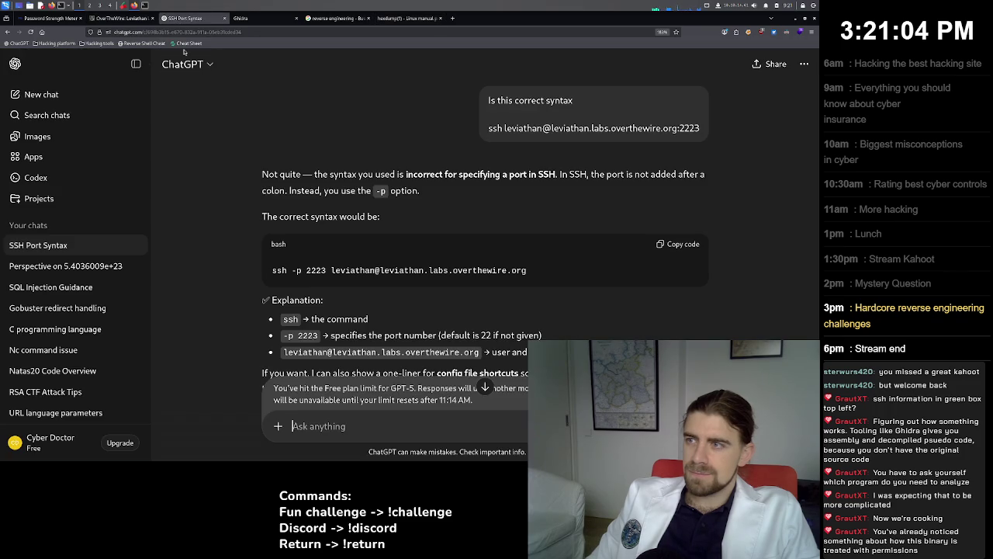
left_click(52, 95)
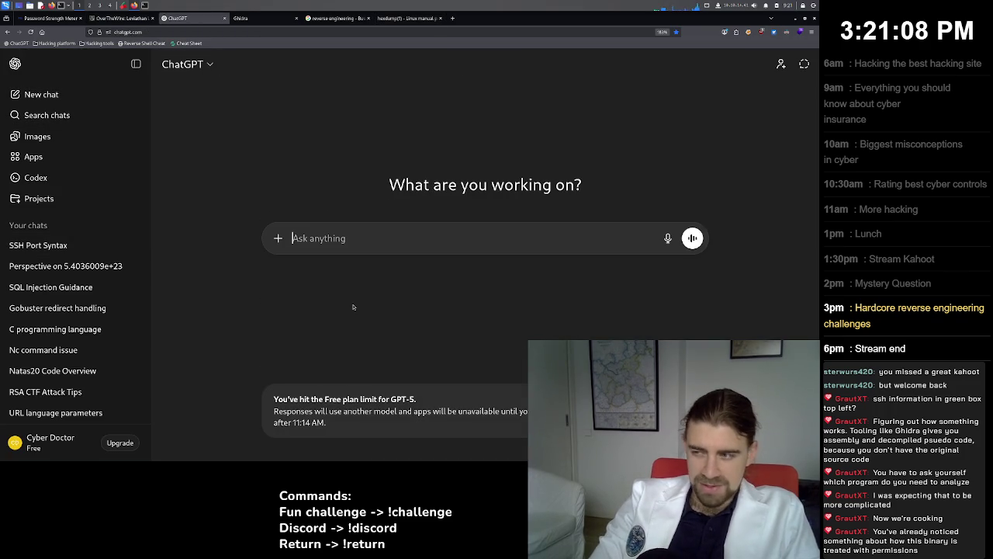
type("Tell me ab")
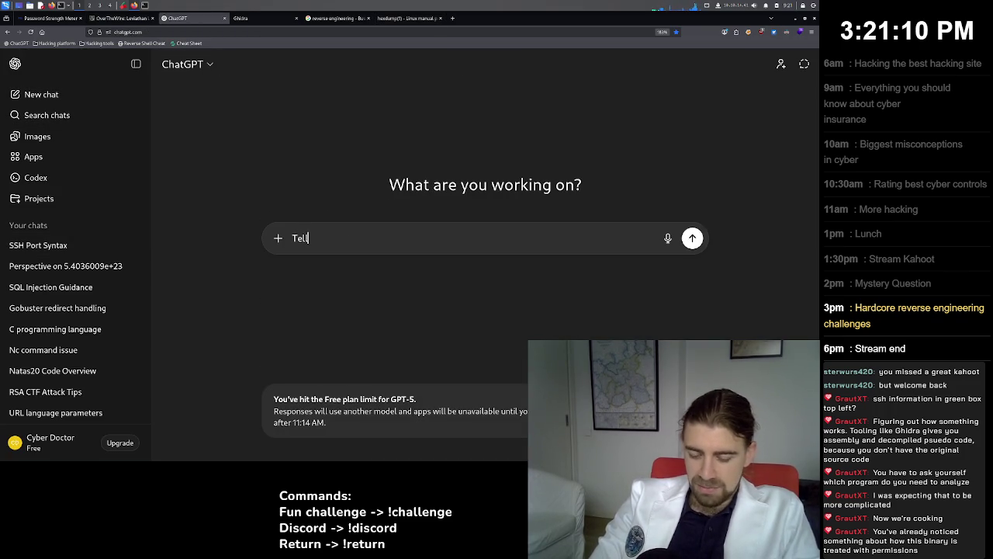
type("out this file t")
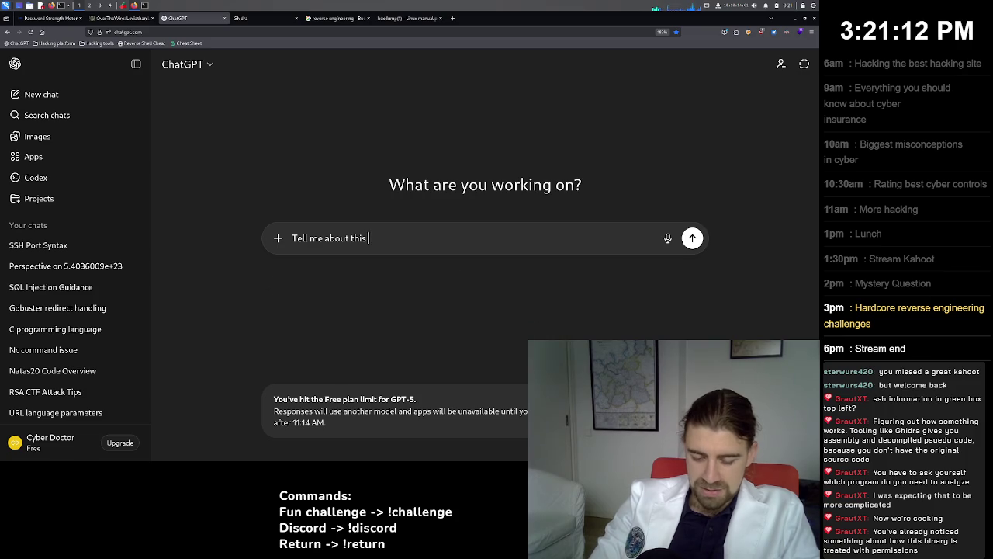
type("ype:")
key("shift+Return")
key("shift+Return")
key("ctrl+v")
key("Return")
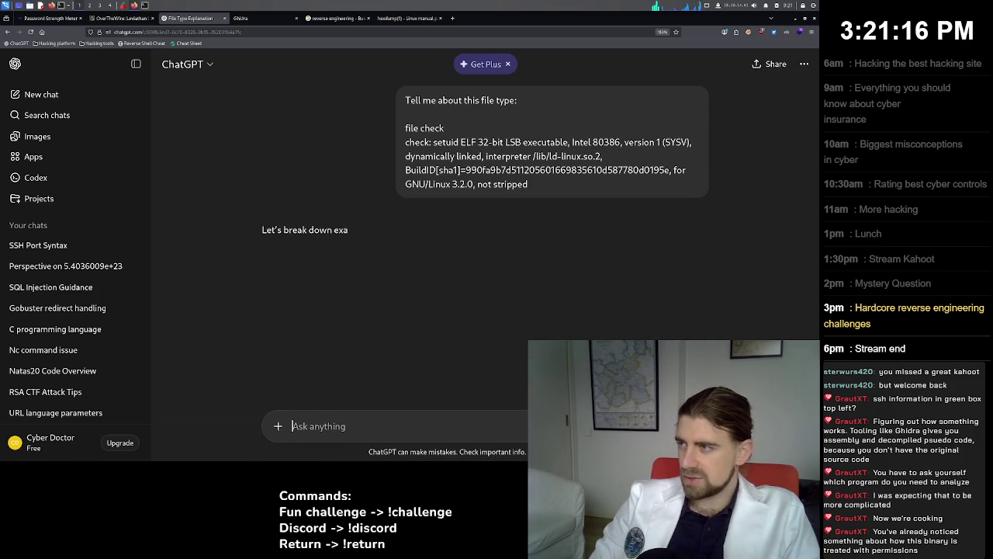
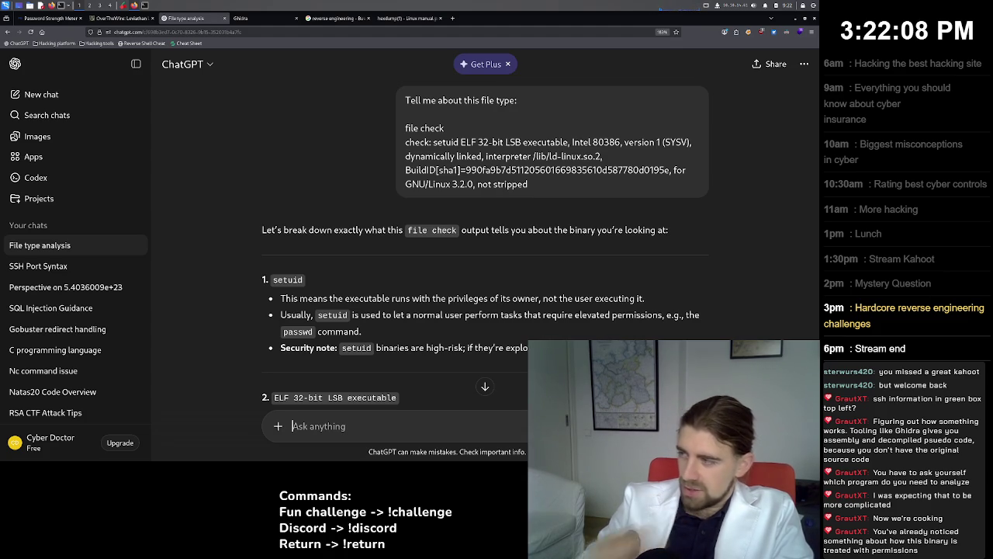
Read down through ChatGPT's file-type analysis reply to its end
scroll(571, 301, "down", 3)
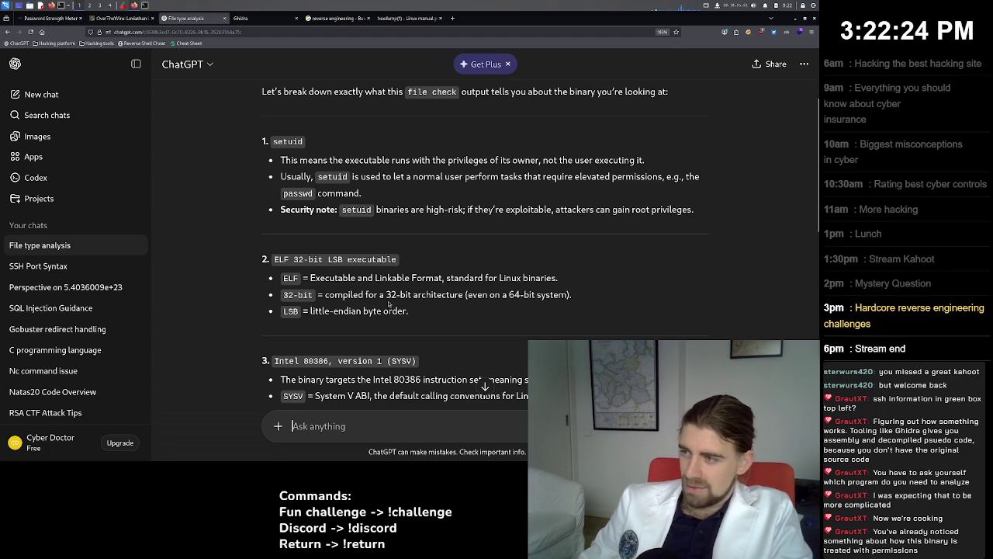
scroll(389, 304, "down", 1)
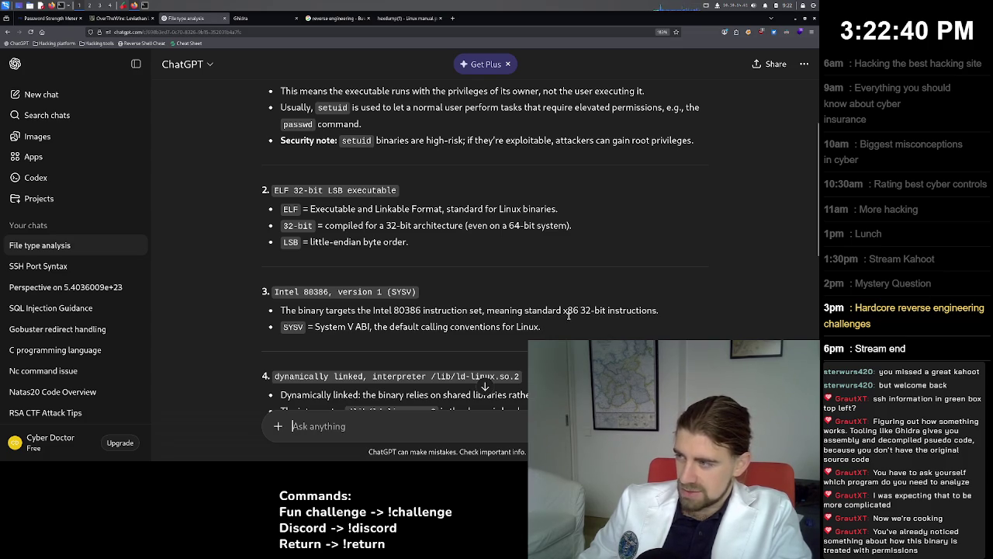
scroll(400, 304, "down", 1)
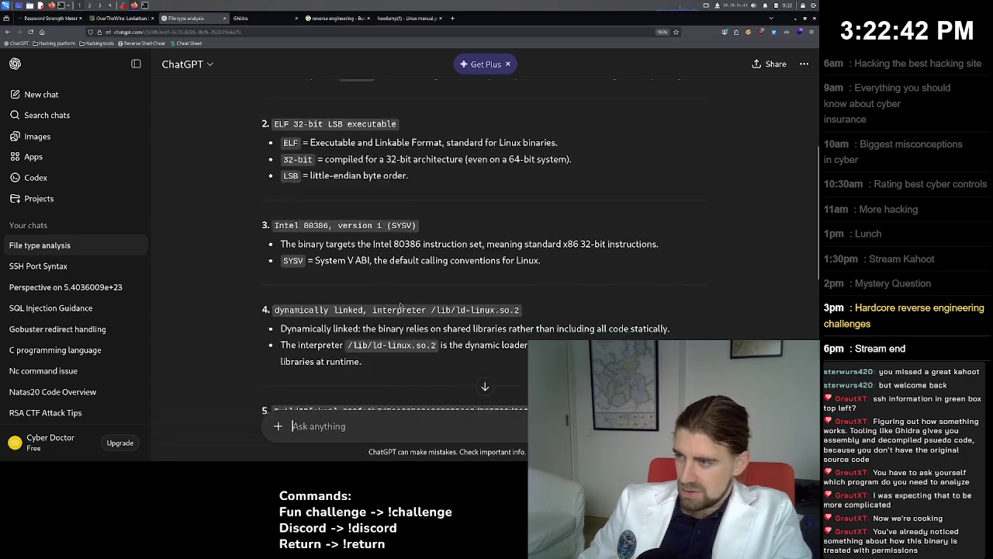
scroll(400, 305, "down", 1)
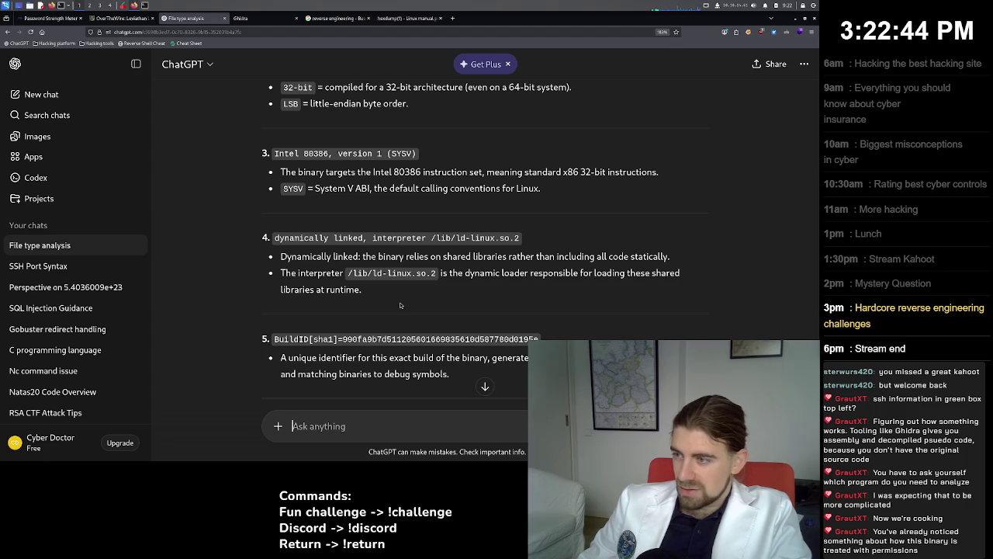
scroll(400, 305, "down", 1)
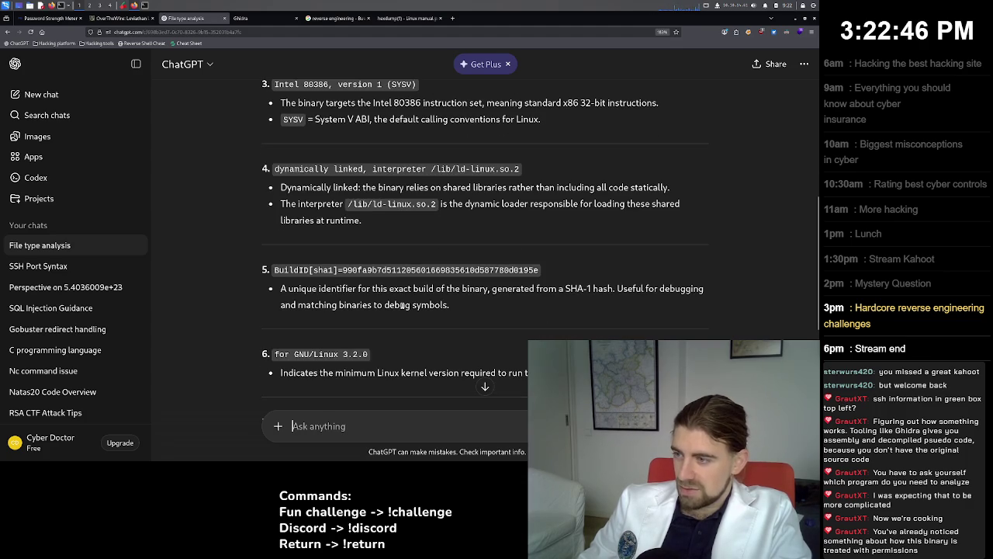
scroll(402, 305, "down", 1)
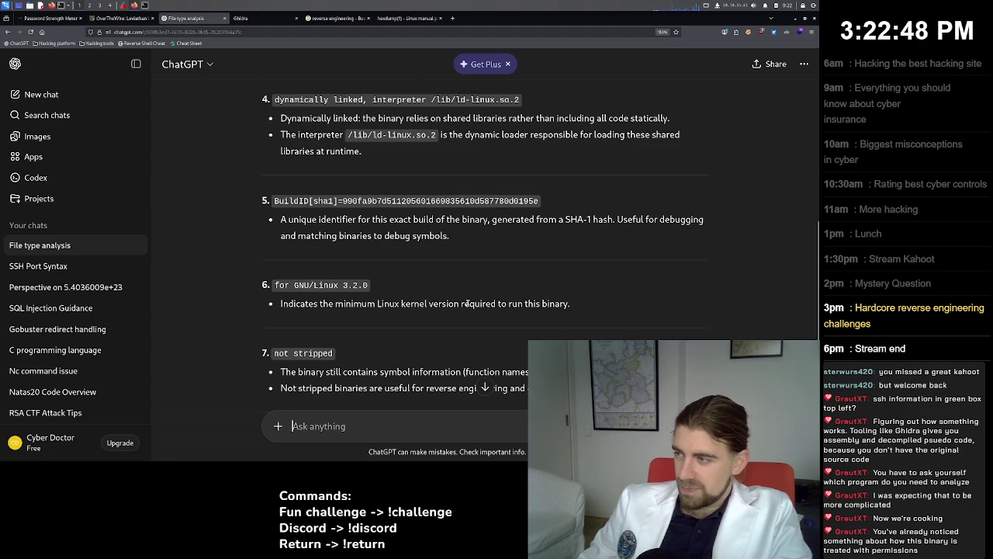
scroll(467, 304, "down", 1)
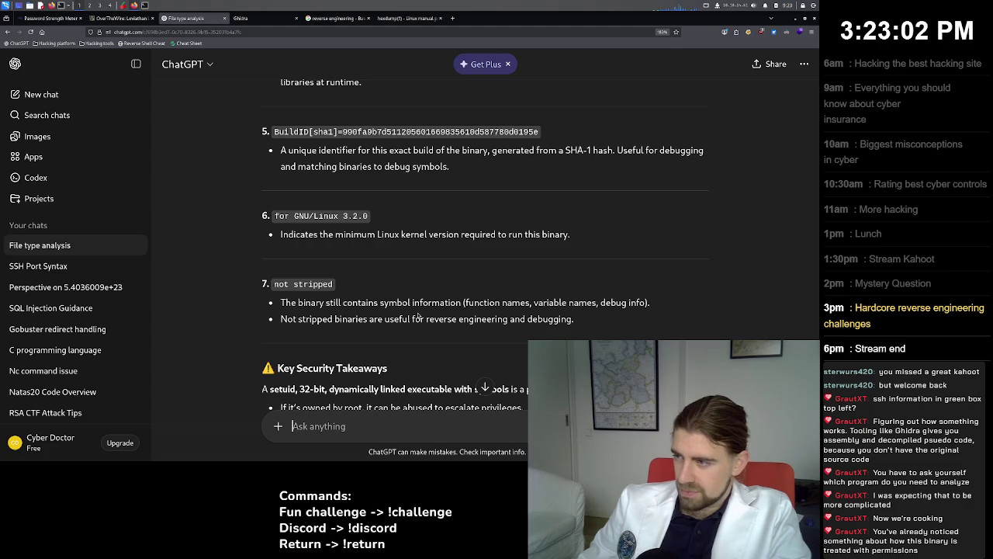
scroll(419, 316, "down", 1)
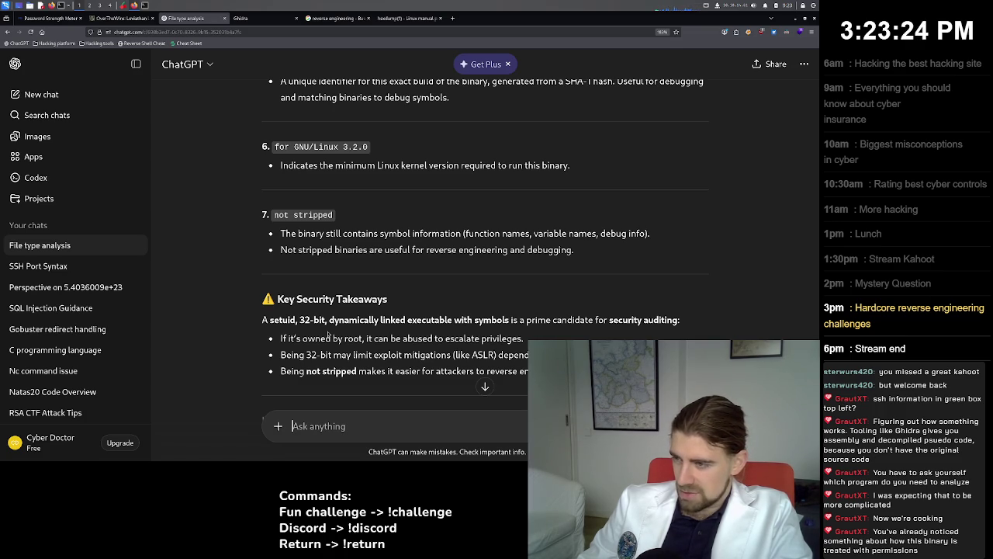
scroll(326, 334, "down", 1)
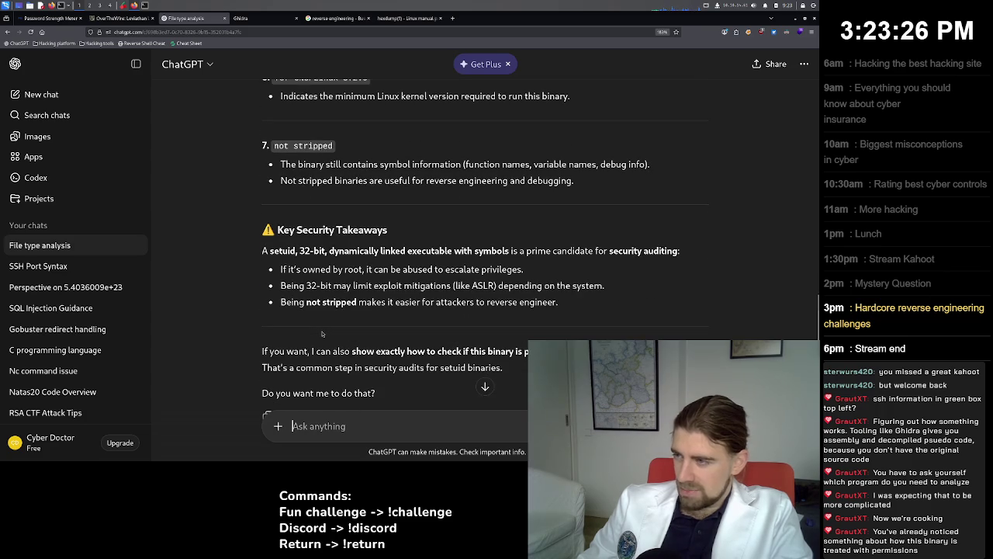
scroll(322, 334, "down", 1)
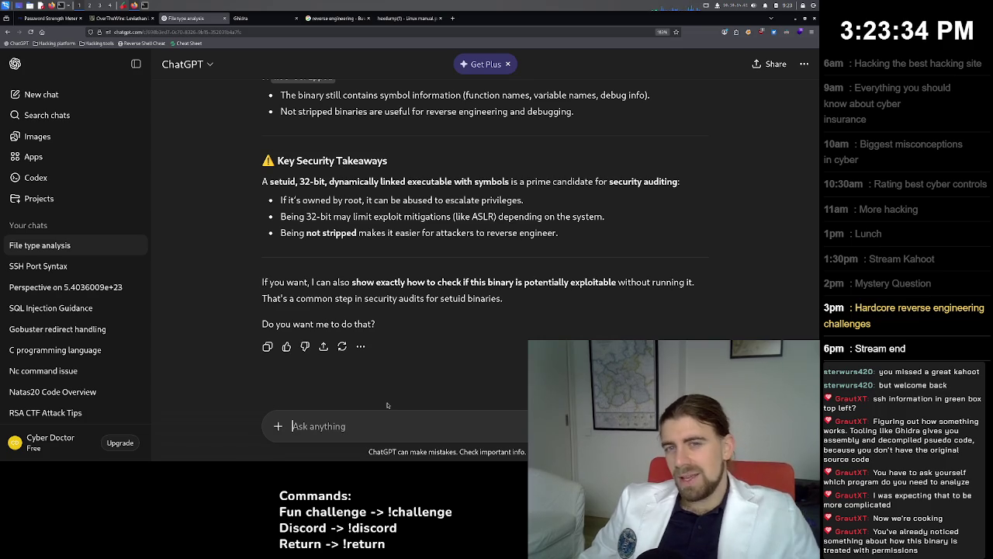
Highlight the reply's closing question and exploitability-check offer, then move to the Ghidra tab
triple_click(343, 324)
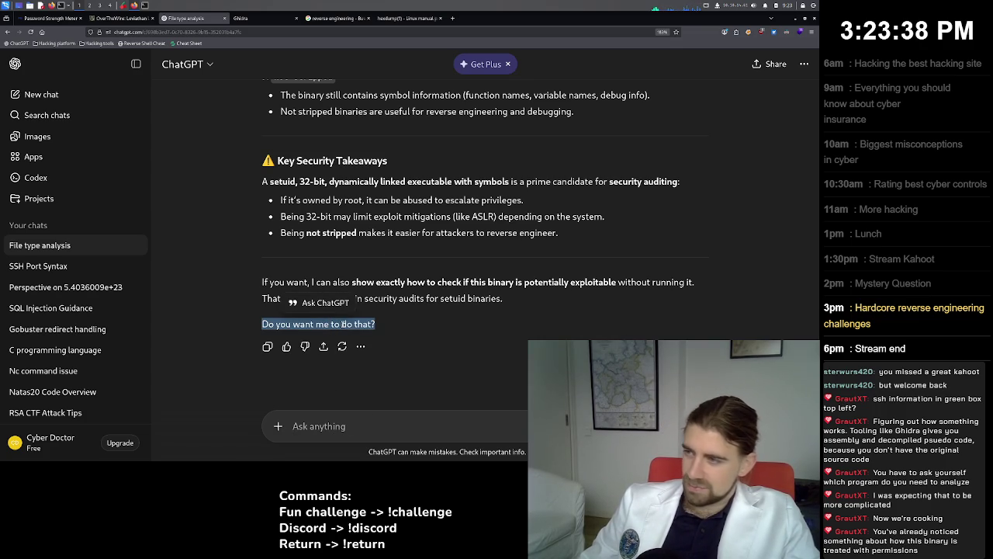
triple_click(428, 287)
left_click(429, 286)
triple_click(429, 286)
left_click(428, 292)
triple_click(428, 292)
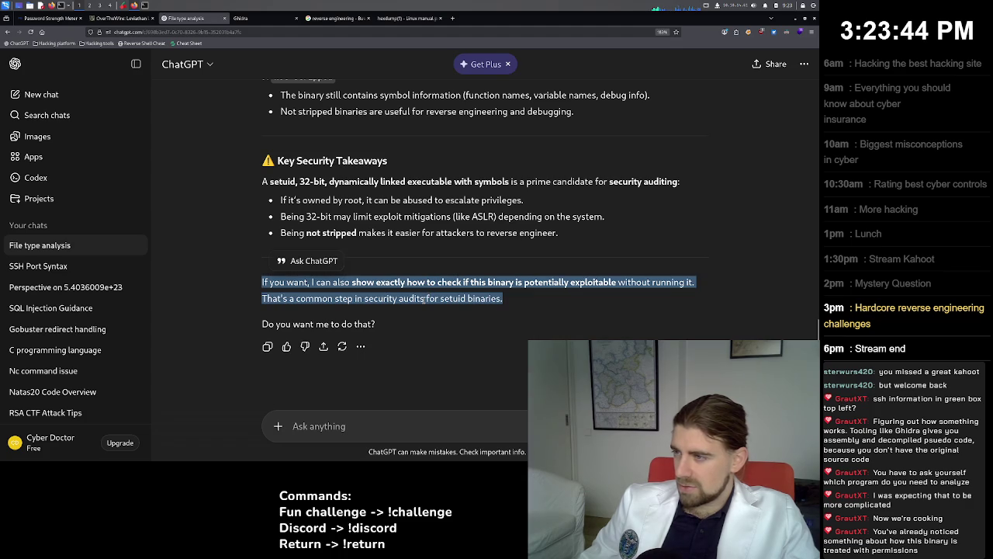
left_click(424, 300)
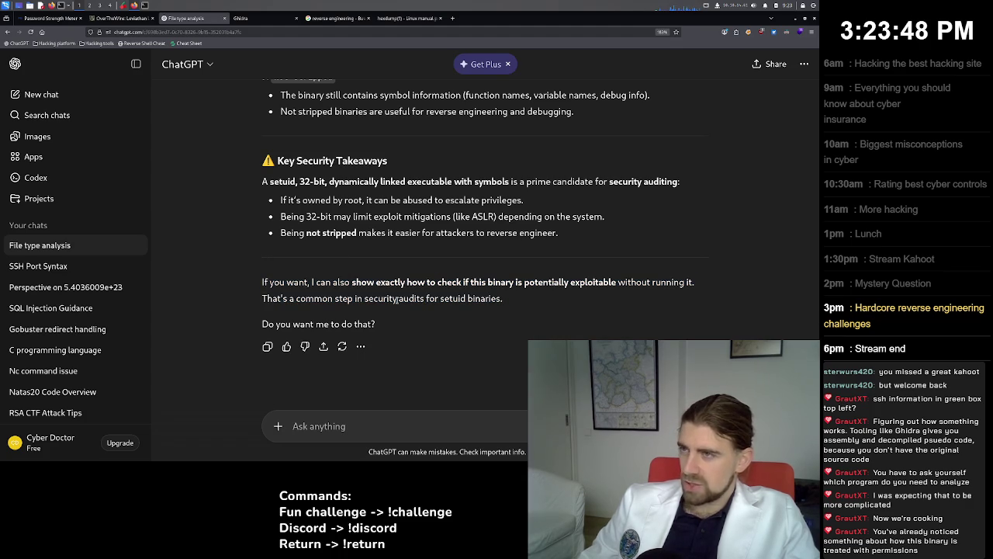
left_click(267, 19)
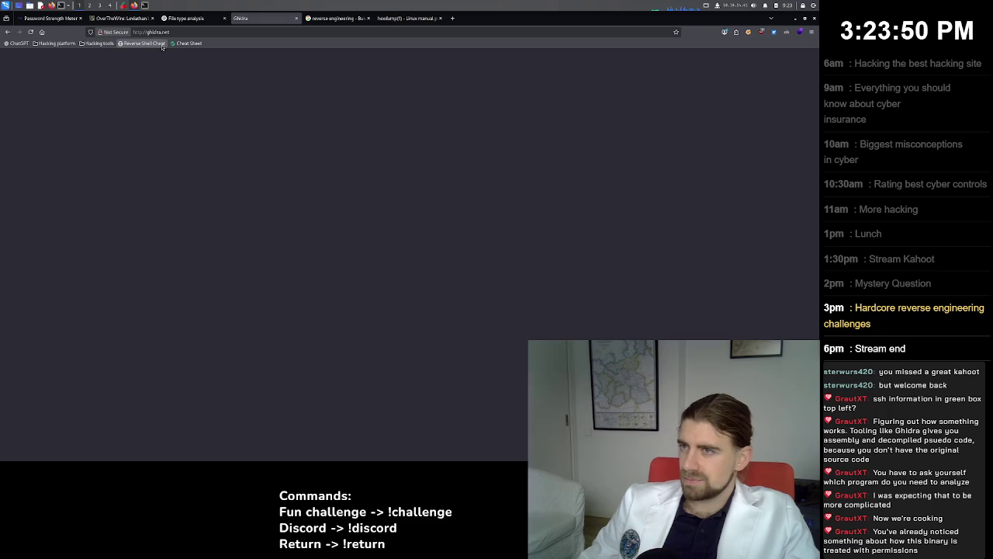
Bring the leviathan1 QTerminal session forward and clear the selection over the file check output
left_click(128, 19)
left_click(144, 5)
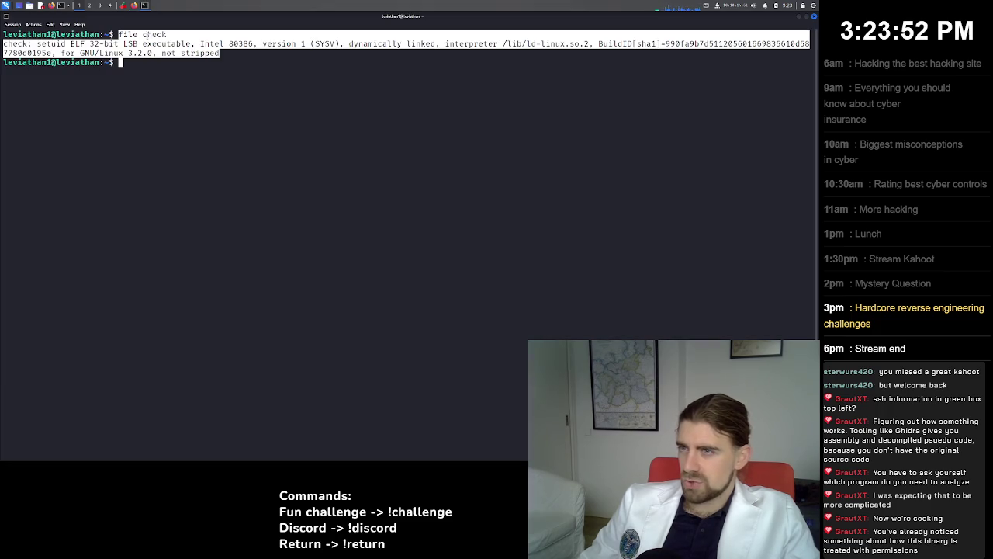
left_click(141, 62)
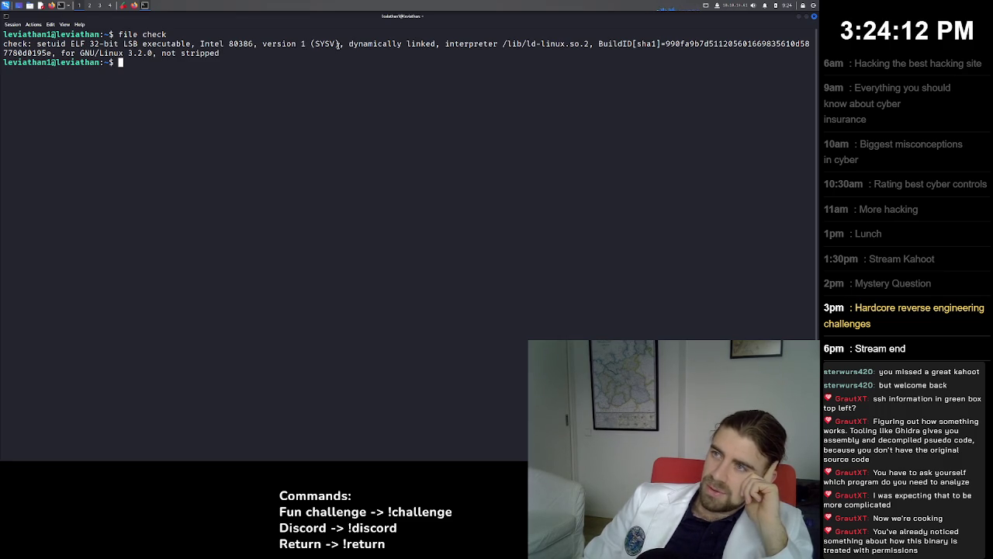
Run hexdump check and scroll through its raw bytes from offset 0000000 to 0003aec
type("hexdump")
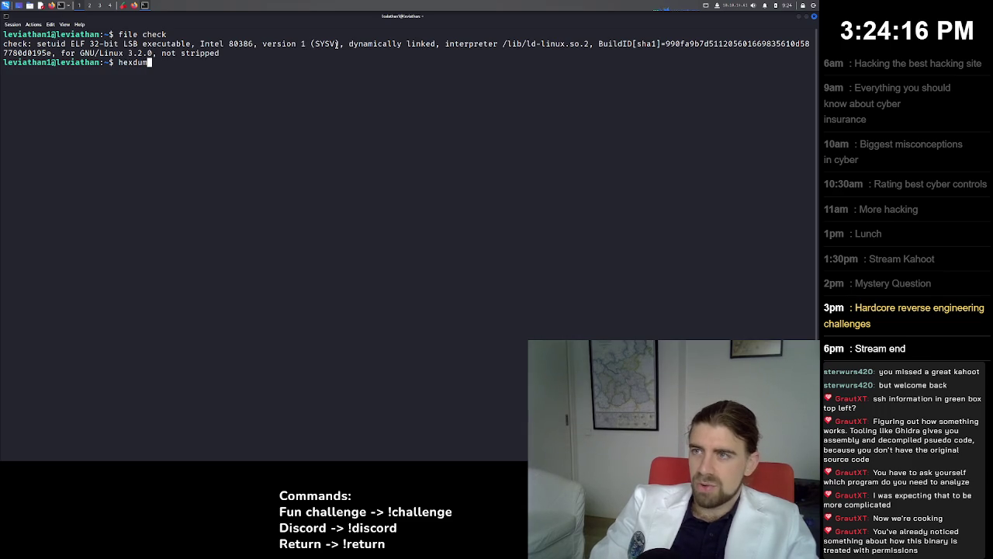
type(" check")
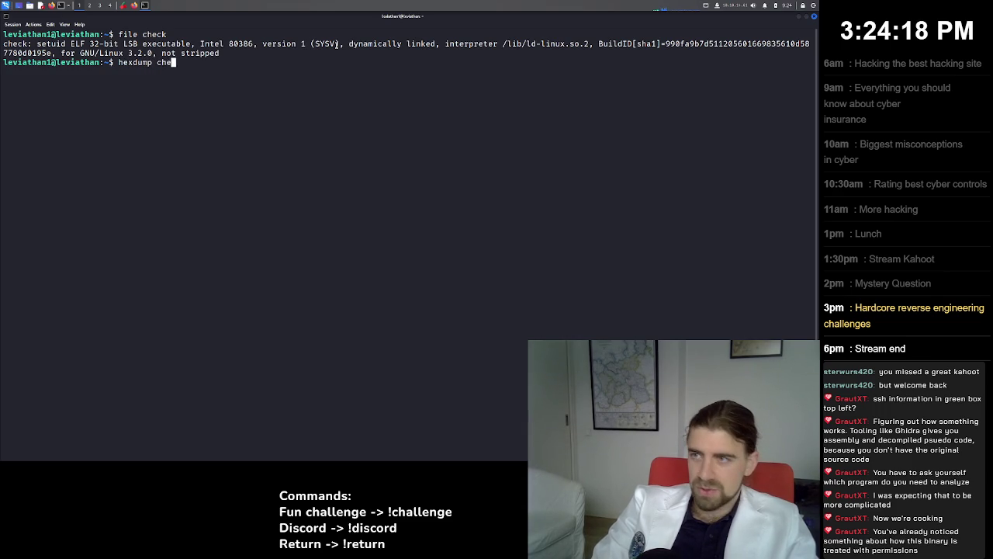
key("Return")
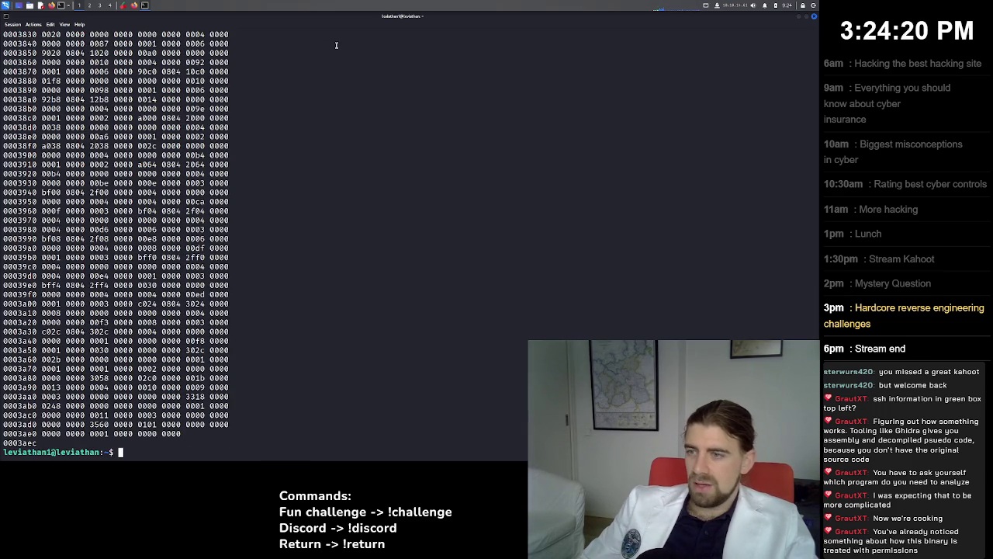
scroll(335, 225, "up", 6)
scroll(334, 210, "up", 20)
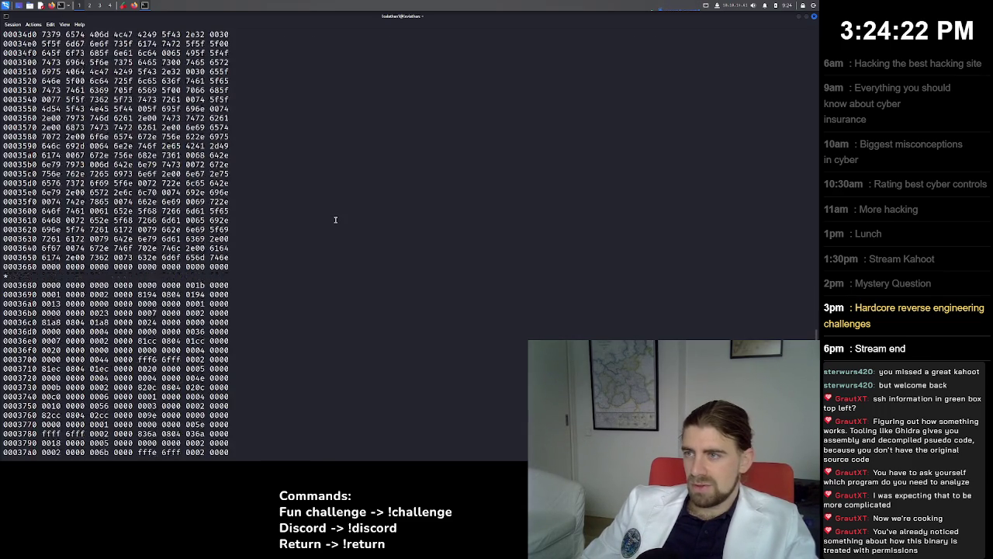
scroll(335, 219, "up", 20)
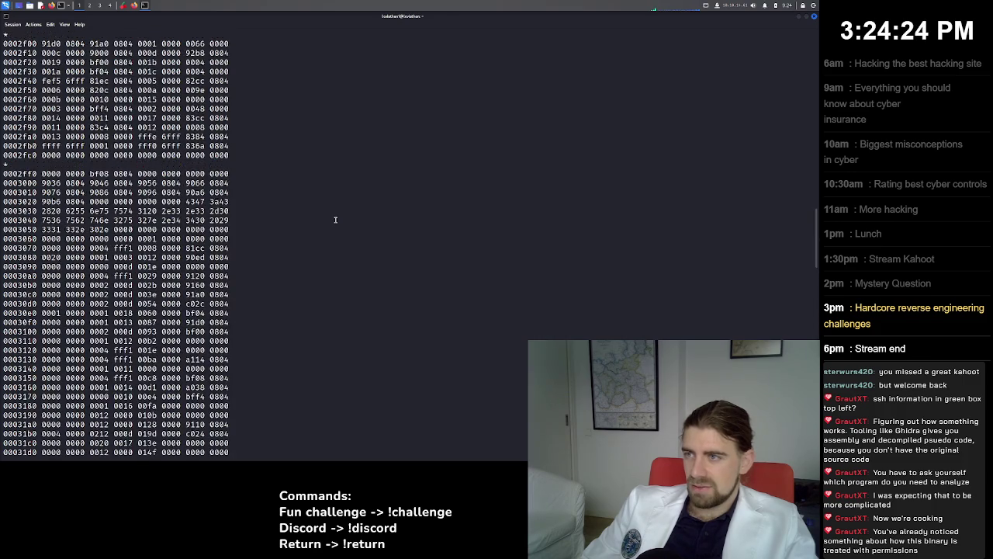
scroll(336, 223, "up", 20)
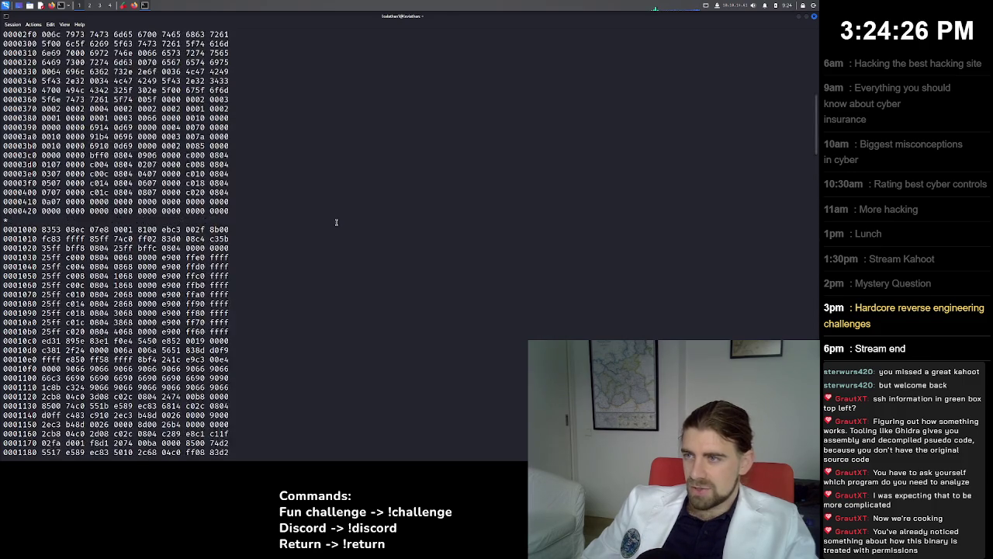
scroll(336, 222, "up", 6)
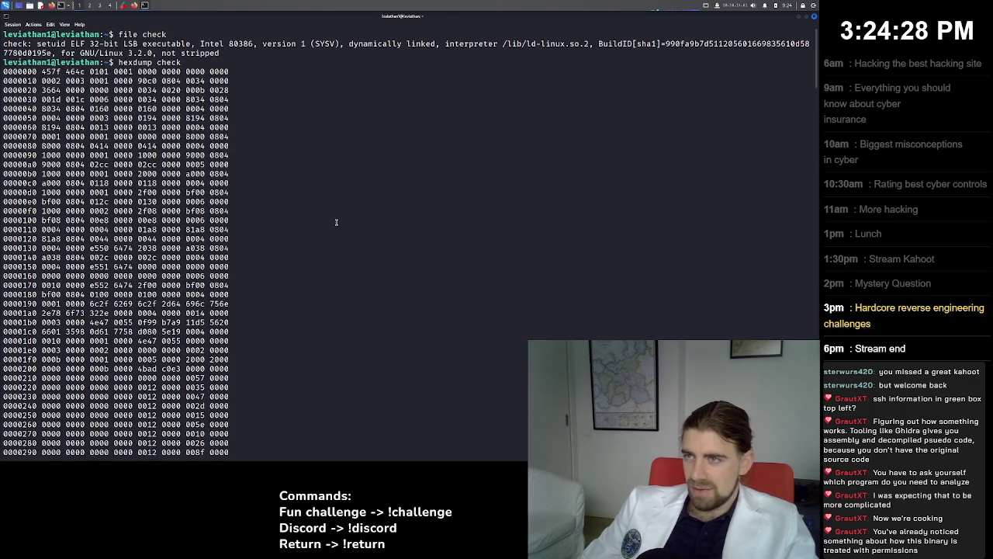
scroll(336, 223, "down", 20)
scroll(336, 223, "down", 15)
scroll(336, 223, "down", 7)
scroll(336, 222, "down", 8)
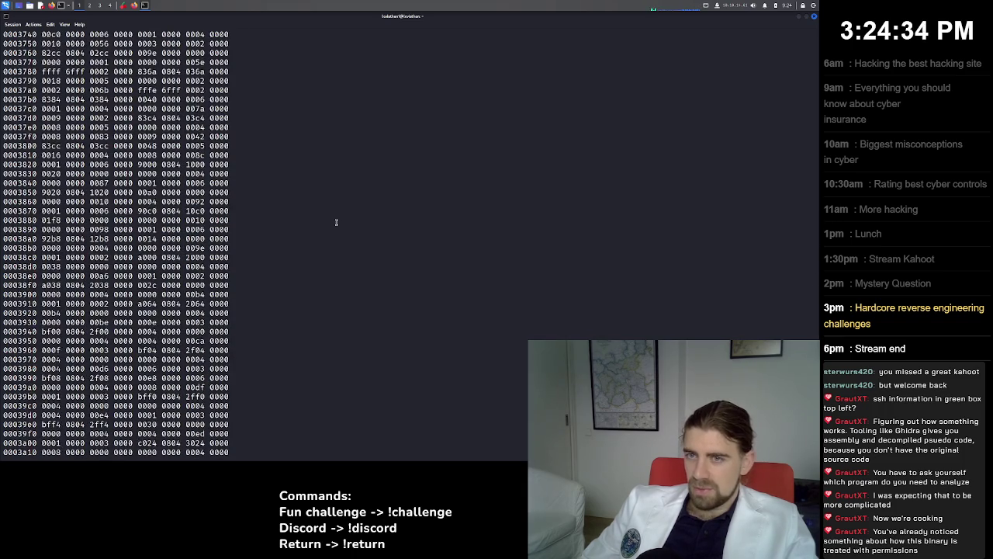
scroll(336, 222, "down", 5)
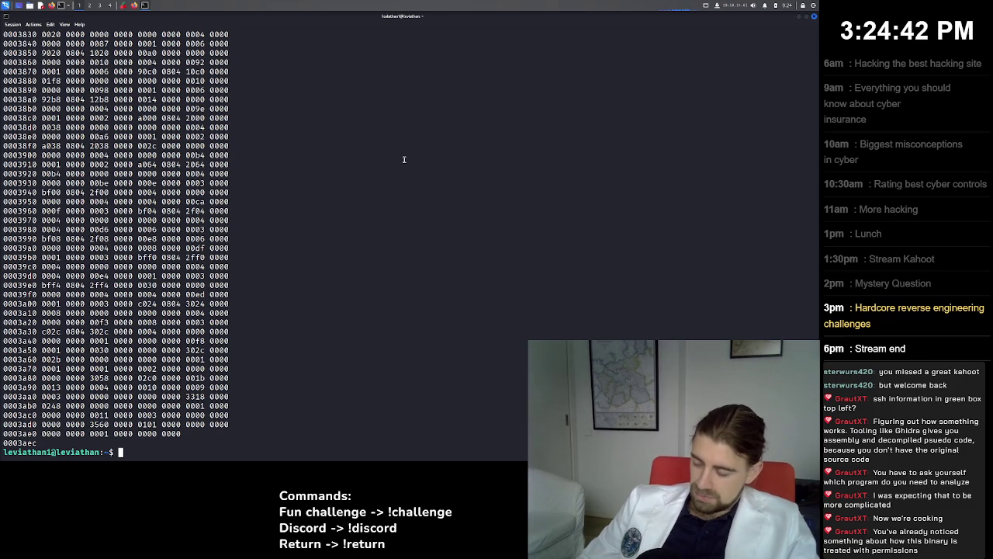
List home files with ls -la, identify check with file check, and enter ./check
type("ls -la")
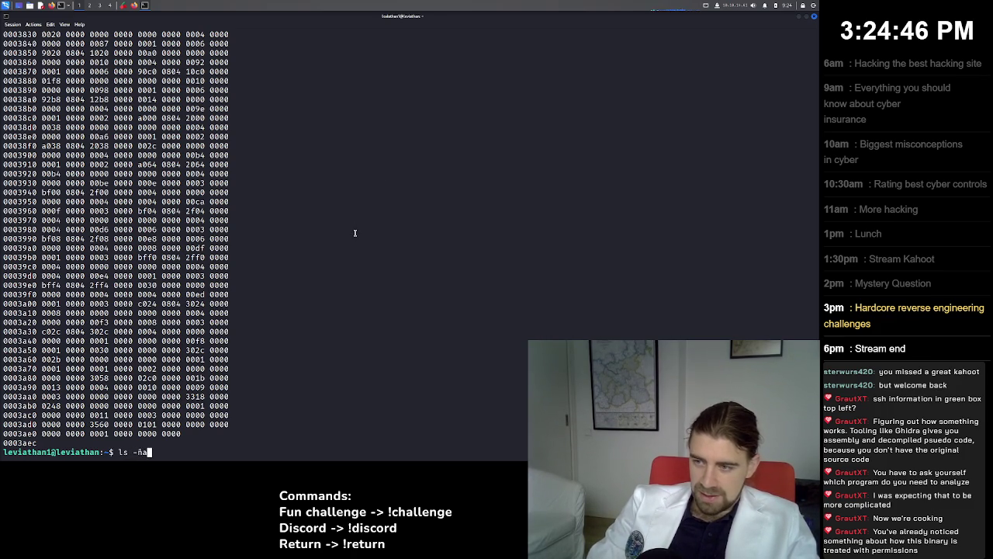
key("Return")
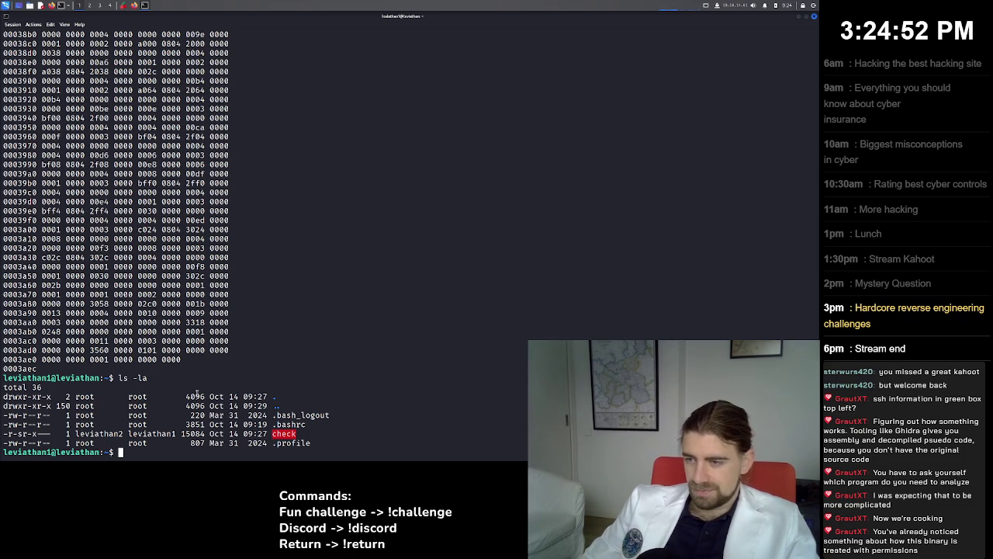
type("file check")
key("Return")
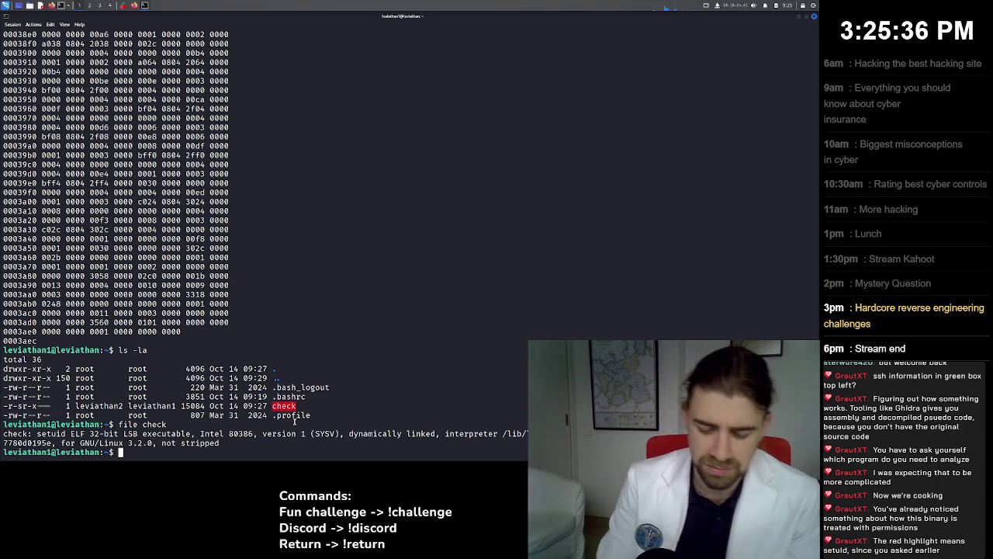
type("./check")
Run ./check, which rejects an accidentally pasted password, then cancel a stray paste and recall ./check
key("Return")
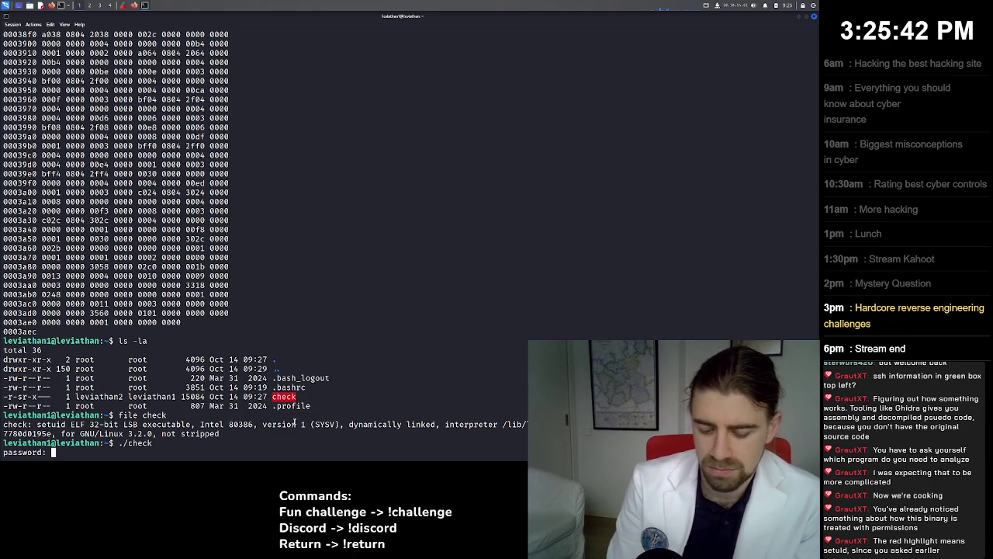
middle_click(295, 422)
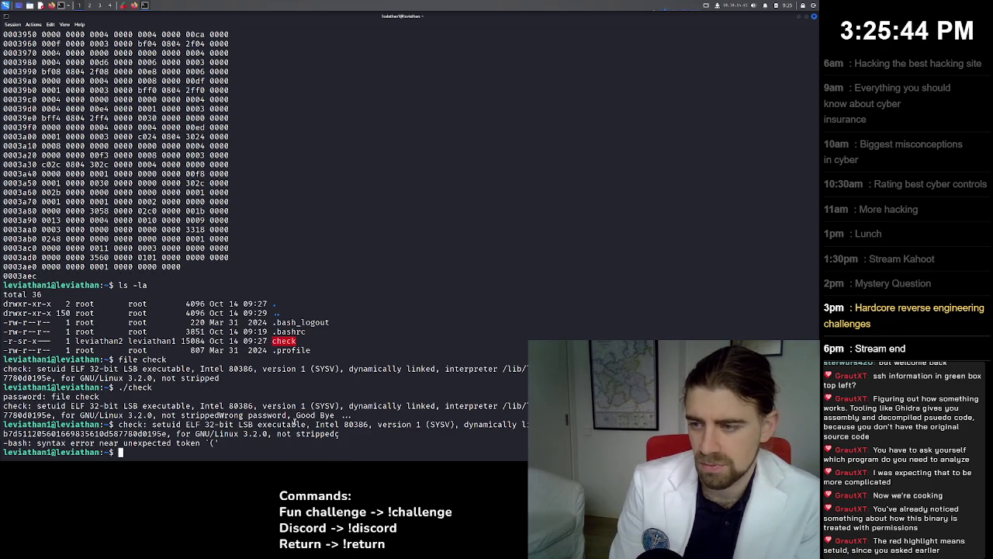
middle_click(295, 422)
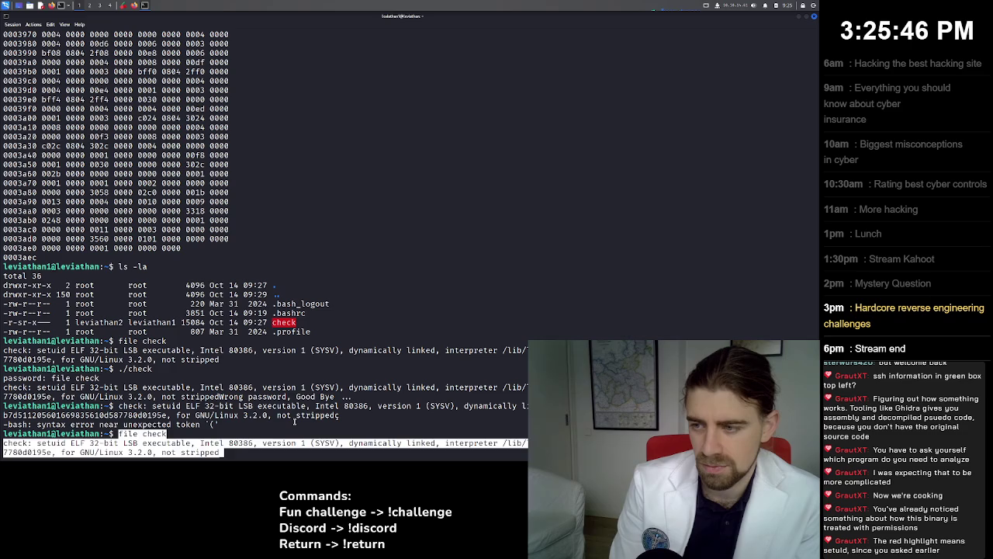
key("BackSpace")
key("BackSpace")
key("BackSpace")
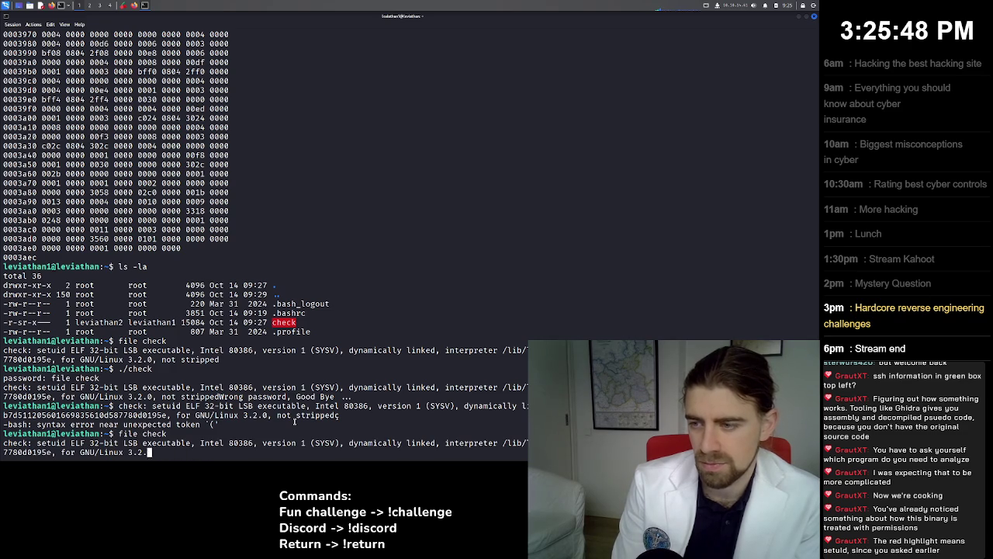
key("BackSpace")
key("BackSpace")
key("BackSpace")
key("ctrl+c")
key("Up")
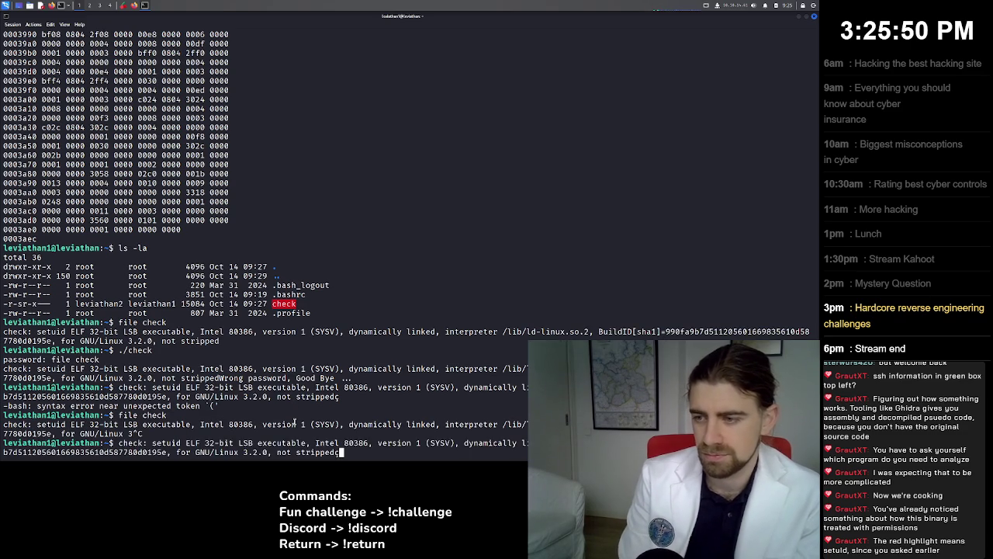
key("Up")
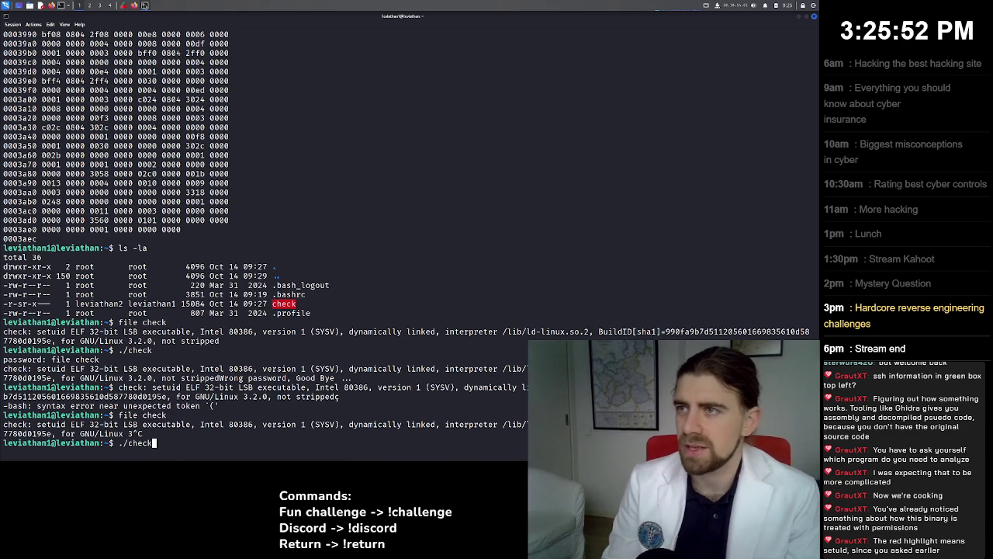
Copy the saved Leviathan1 password from the CherryTree notes and rerun ./check
left_click(128, 10)
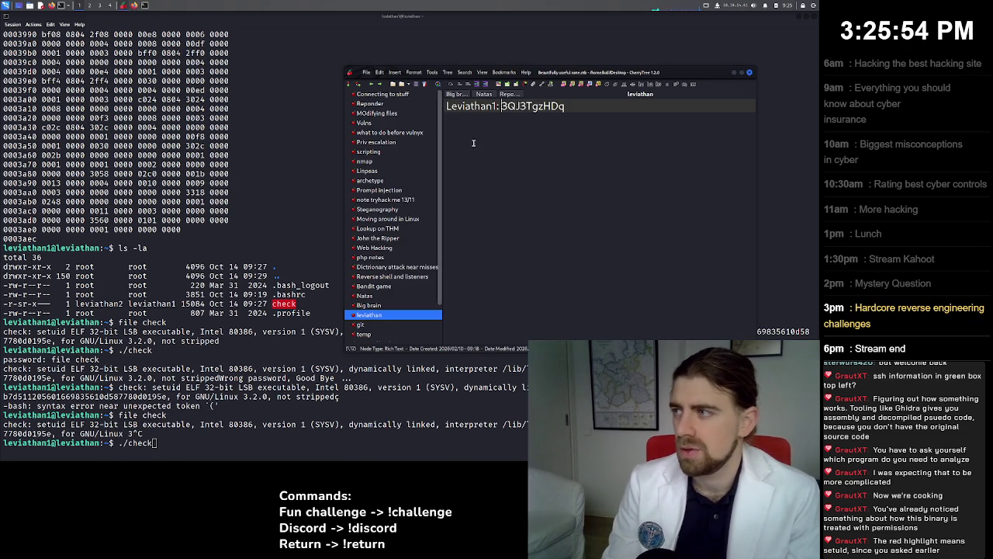
double_click(542, 112)
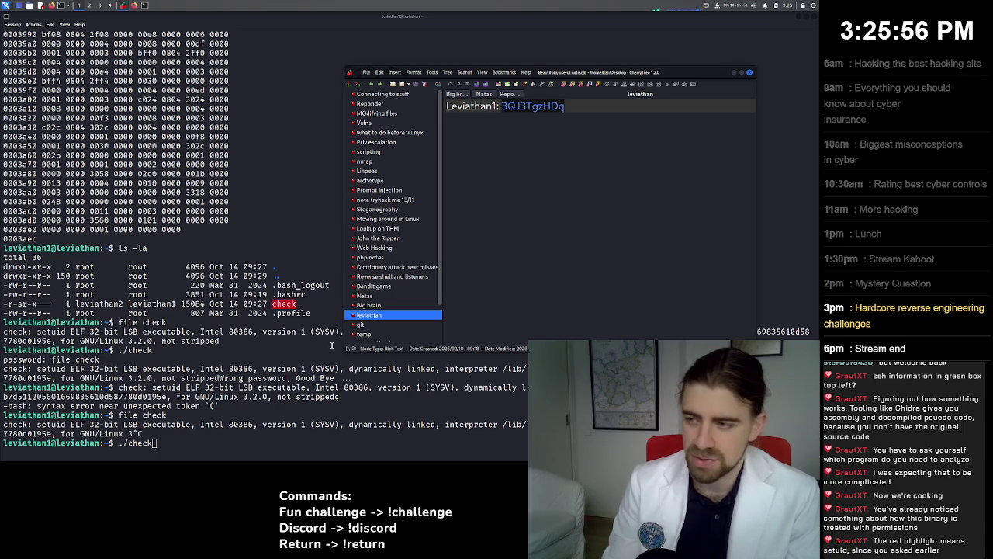
left_click(181, 436)
key("Return")
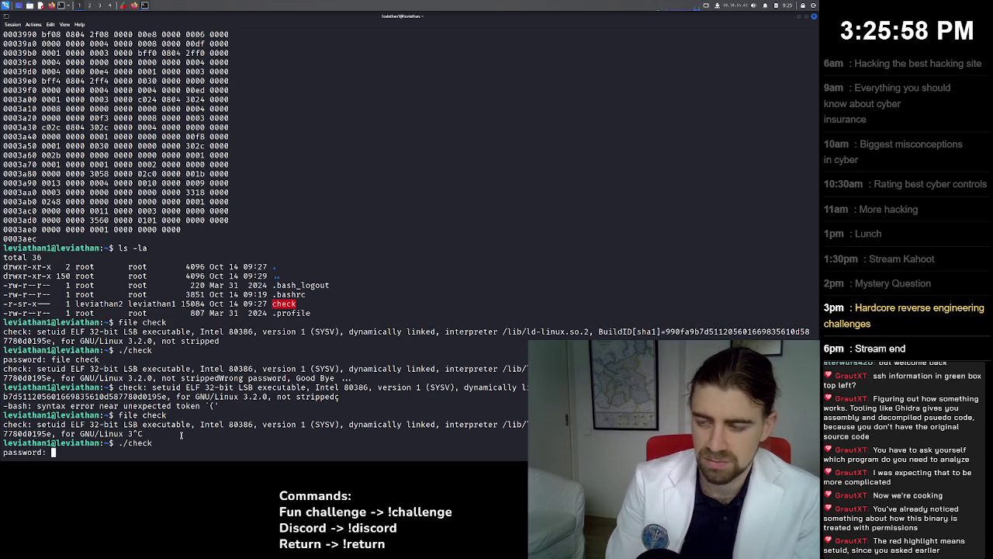
Submit the saved Leviathan1 password to check, then recall the command and remove its ./ prefix
middle_click(181, 436)
key("Return")
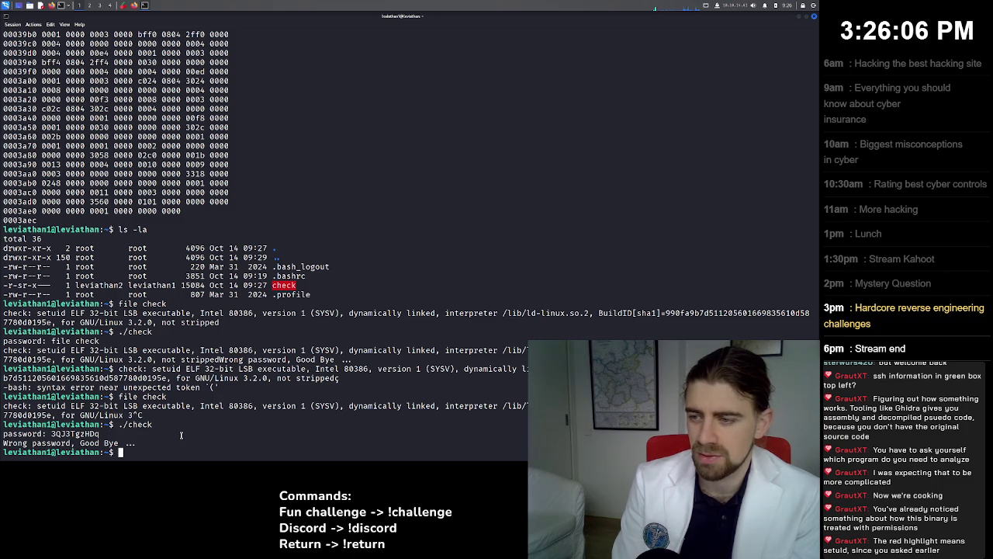
key("Up")
key("Left")
key("Left")
key("Left")
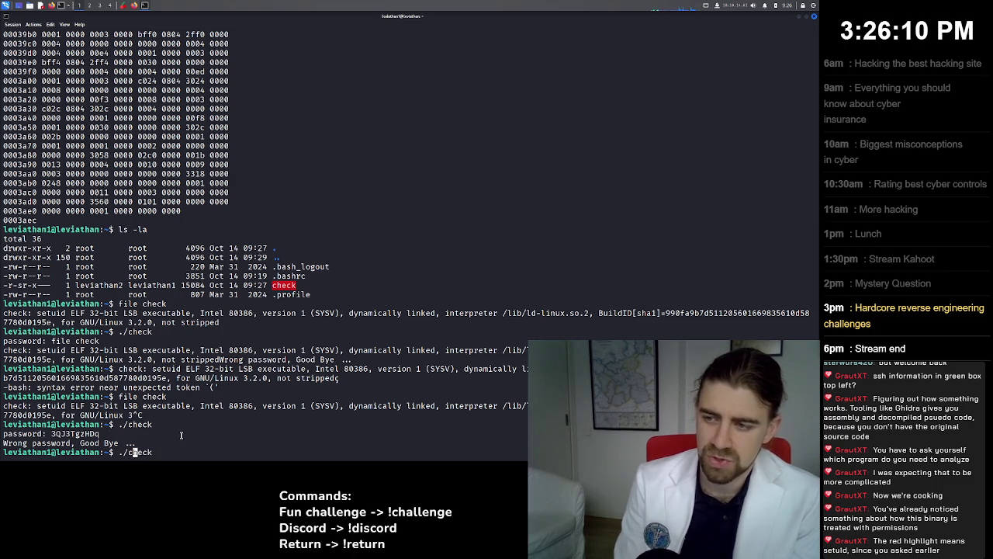
key("BackSpace")
key("BackSpace")
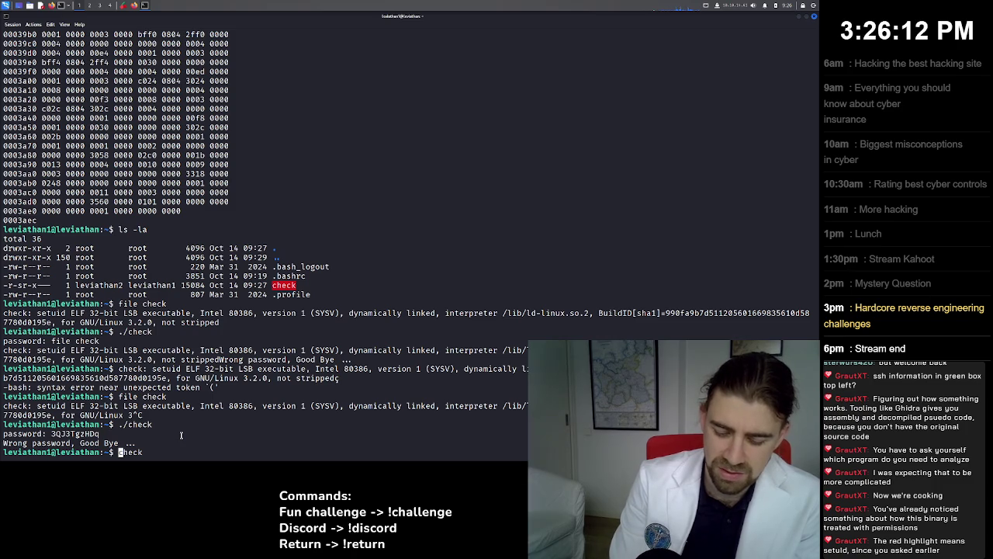
Print check's raw contents with cat check, then clear the screen
type("cat")
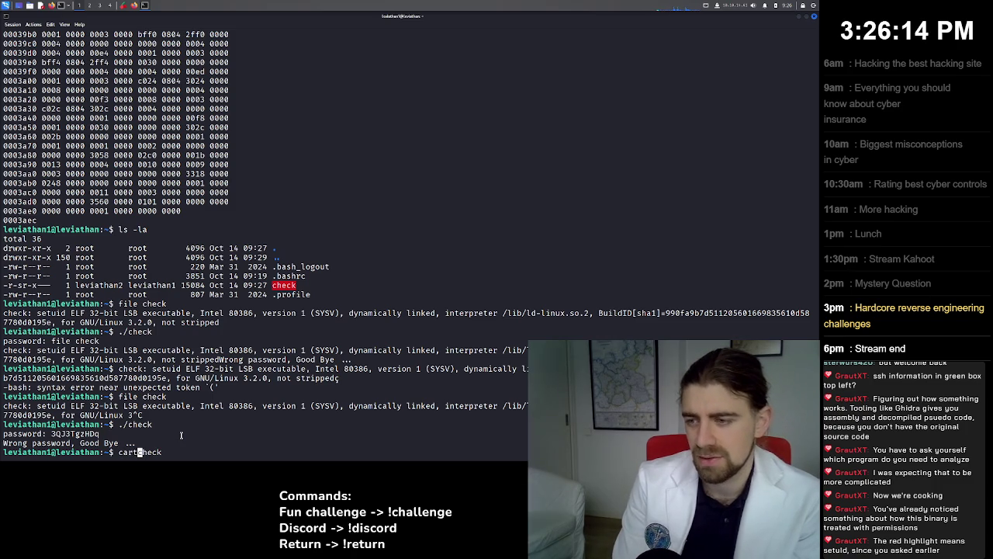
key("Return")
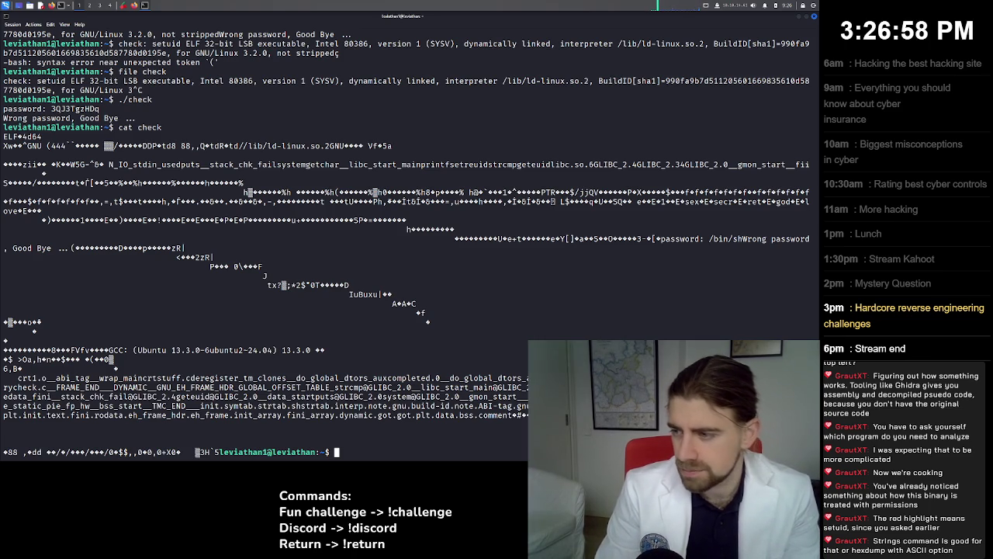
type("he")
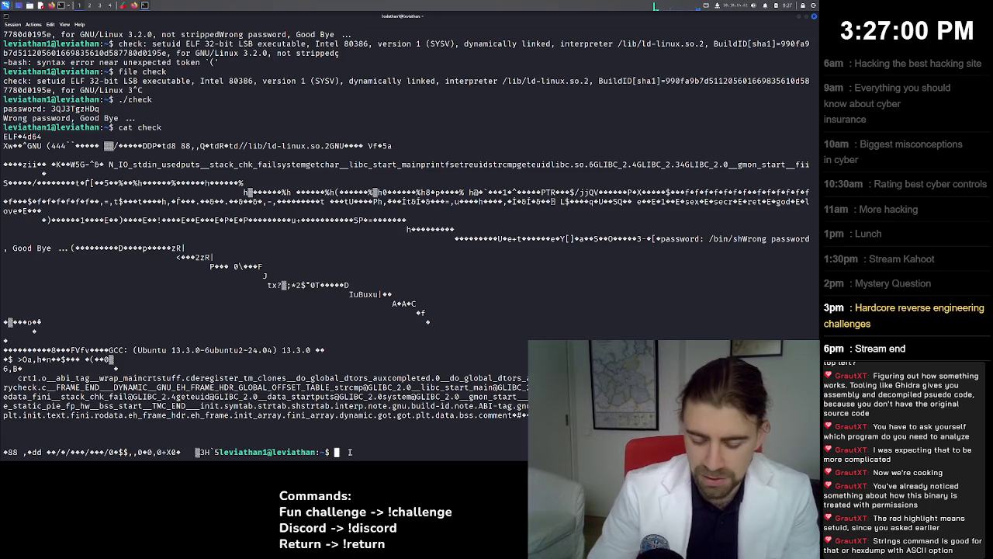
type("clear")
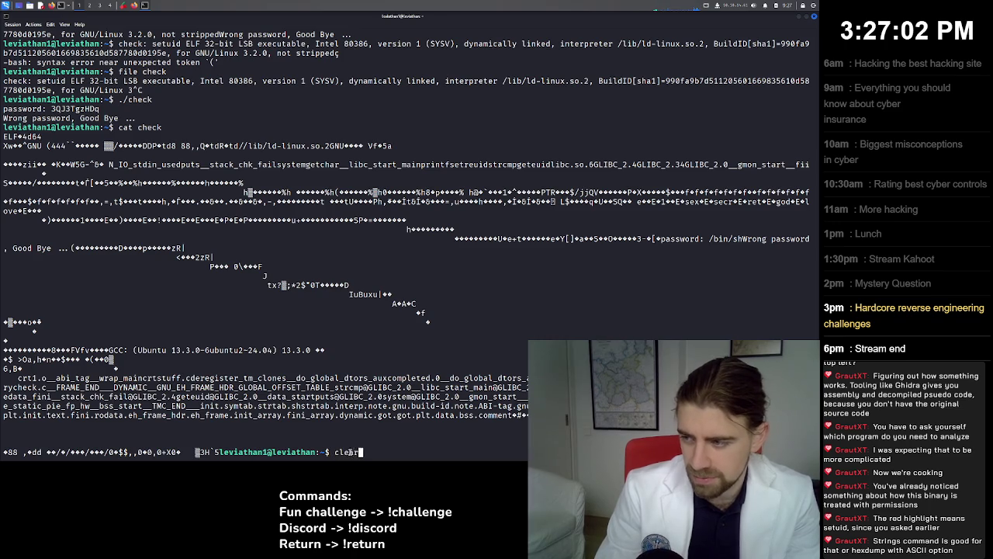
key("Return")
List hexdump's display options with hexdump --help, then return to the OverTheWire page
type("hexdump")
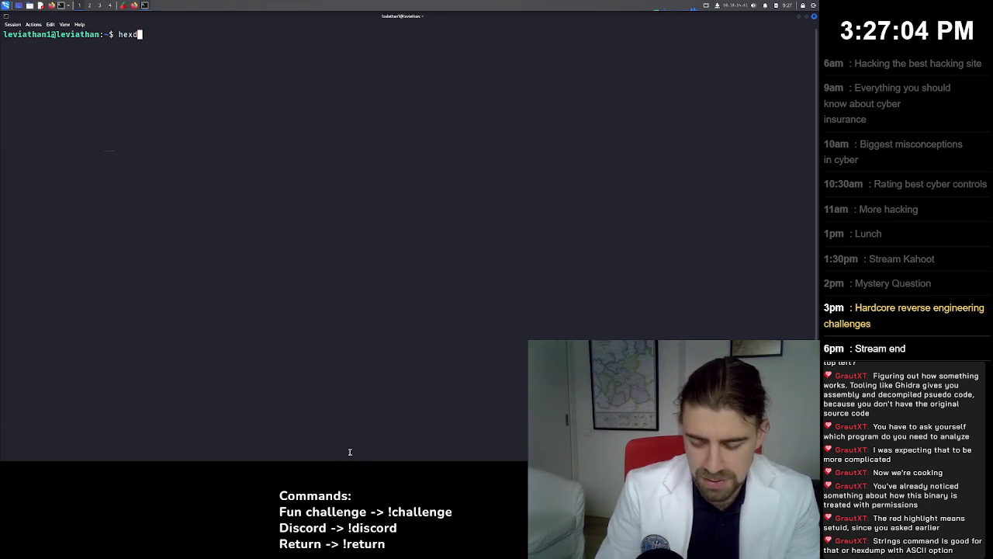
type(" --help")
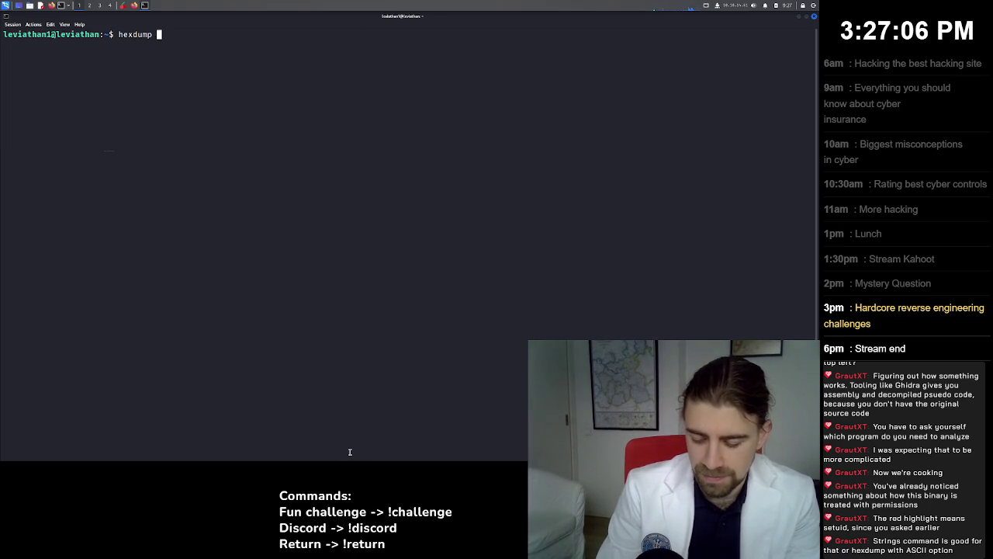
key("Return")
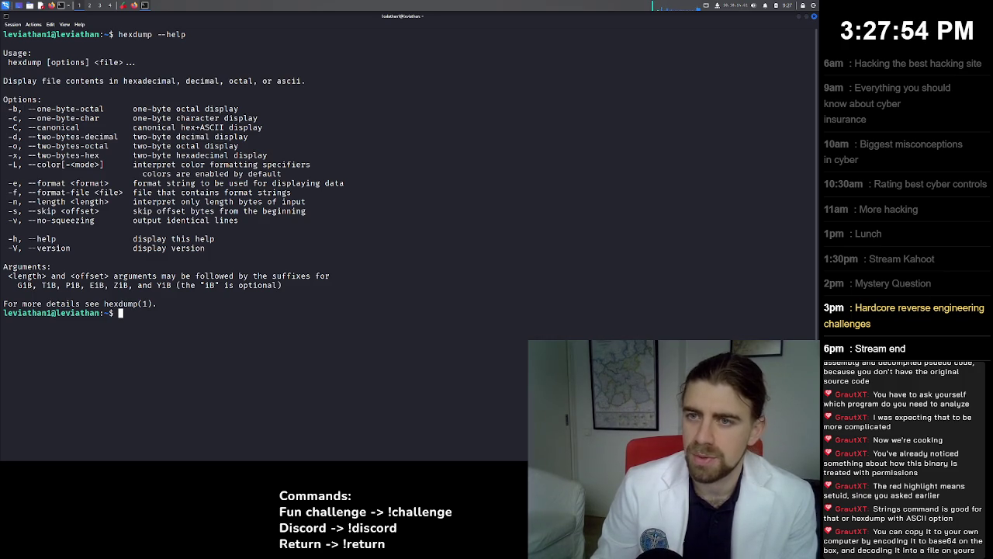
left_click(133, 5)
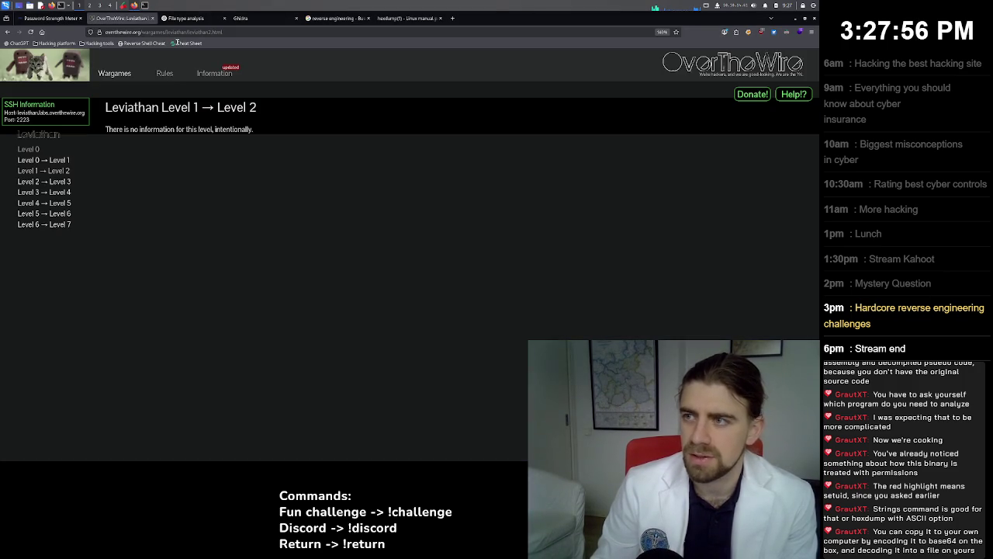
Open the Leviathan overview from the sidebar and read its suggested tools and Special Thanks lines
left_click(31, 150)
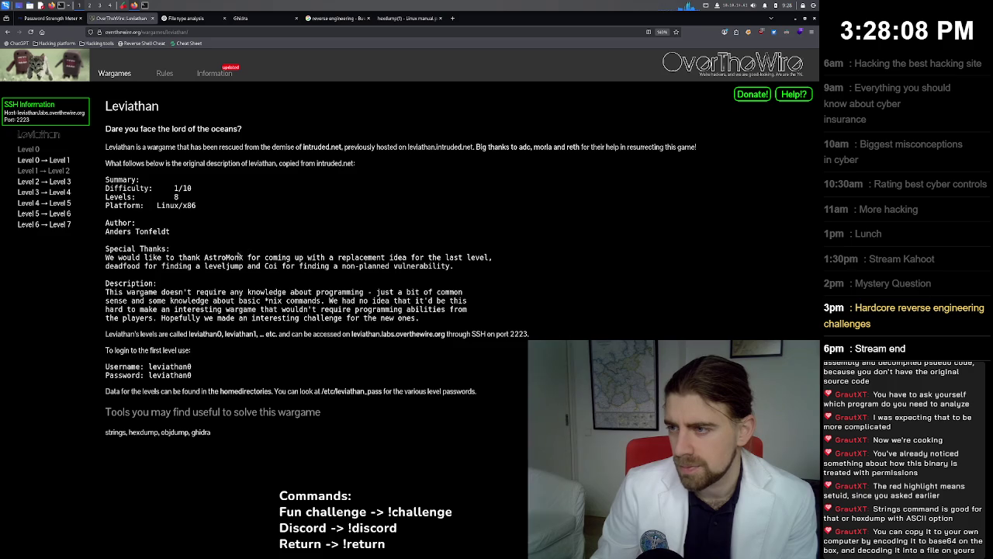
mouse_move(135, 258)
left_mouse_down()
mouse_move(506, 264)
mouse_move(143, 274)
mouse_move(456, 267)
left_mouse_up()
left_click(290, 276)
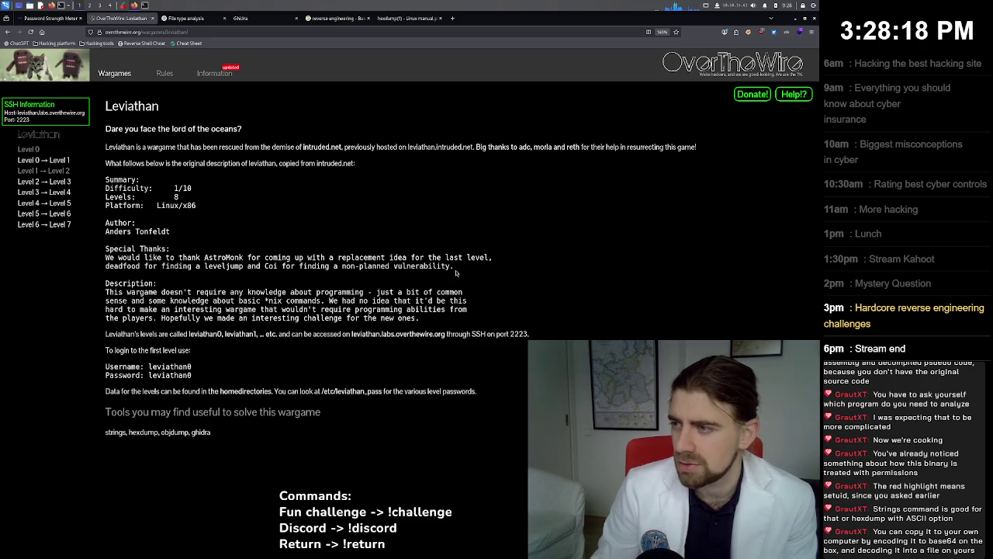